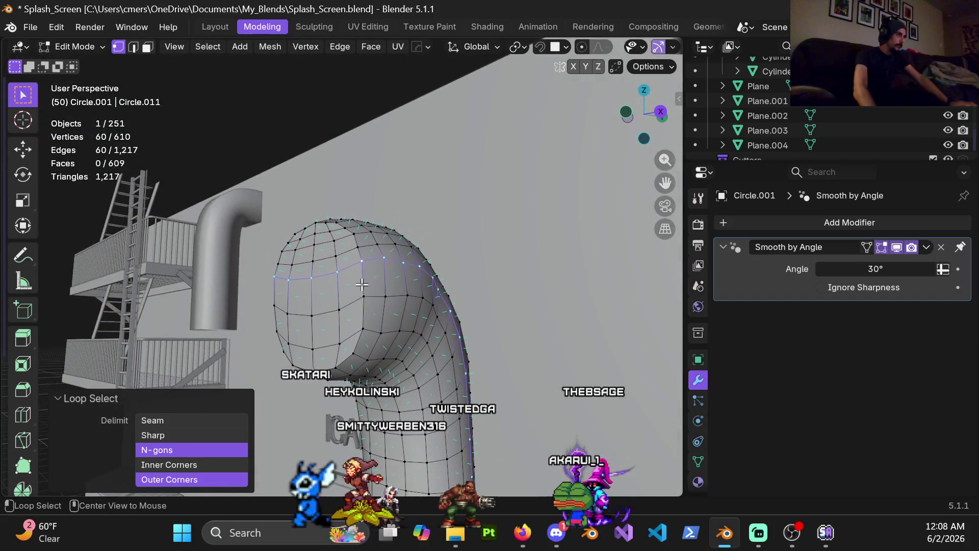
# Select the edge loop around the handset's rounded cap, trimming one stray vertex
pyautogui.moveTo(350, 317); pyautogui.dragTo(367, 356, button='middle')
pyautogui.keyDown('alt'); pyautogui.keyDown('shift'); pyautogui.click(329, 375); pyautogui.keyUp('shift'); pyautogui.keyUp('alt')
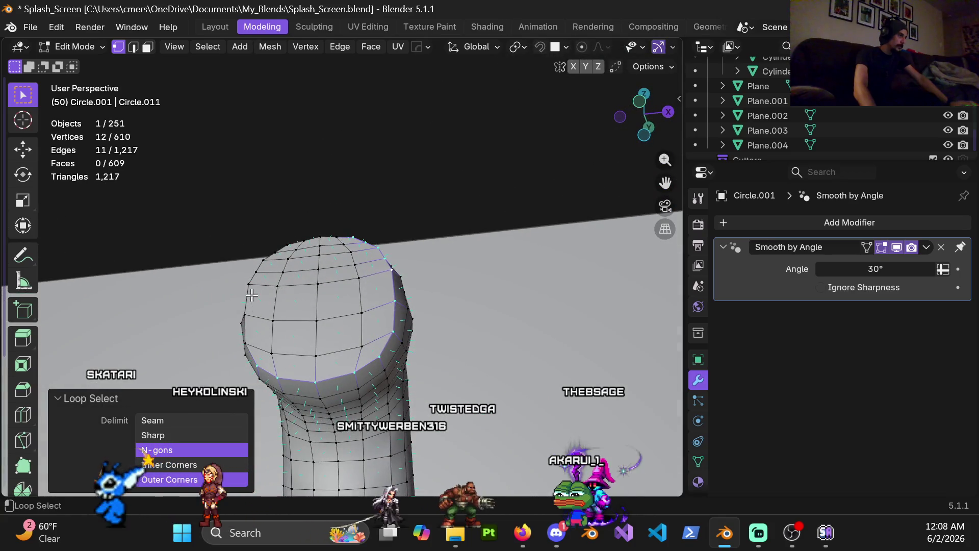
pyautogui.moveTo(300, 254)
pyautogui.mouseDown(button='middle')
pyautogui.moveTo(305, 233)
pyautogui.moveTo(320, 250)
pyautogui.moveTo(337, 183)
pyautogui.mouseUp(button='middle')
pyautogui.keyDown('alt'); pyautogui.click(319, 251); pyautogui.keyUp('alt')
pyautogui.keyDown('shift'); pyautogui.click(342, 300); pyautogui.keyUp('shift')
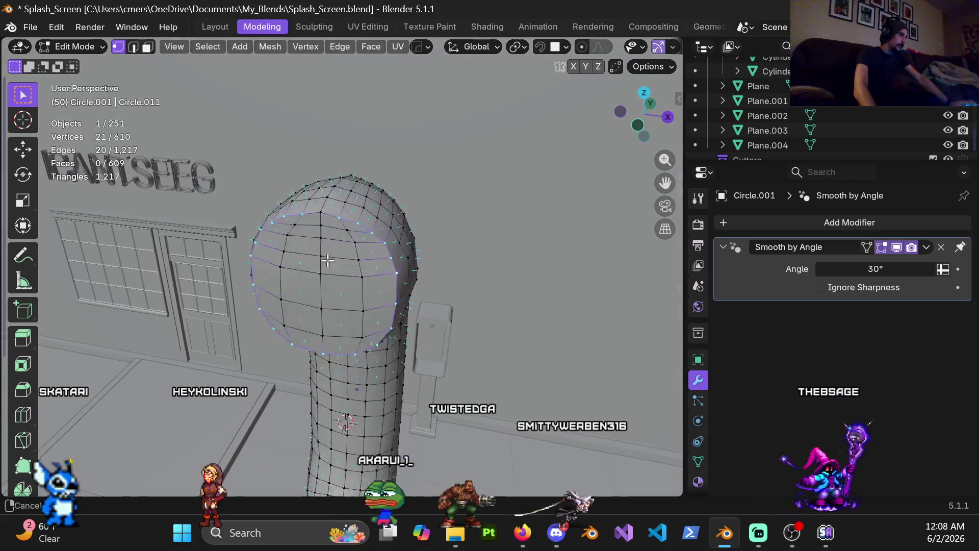
pyautogui.moveTo(347, 302)
pyautogui.mouseDown(button='middle')
pyautogui.moveTo(334, 307)
pyautogui.moveTo(410, 288)
pyautogui.mouseUp(button='middle')
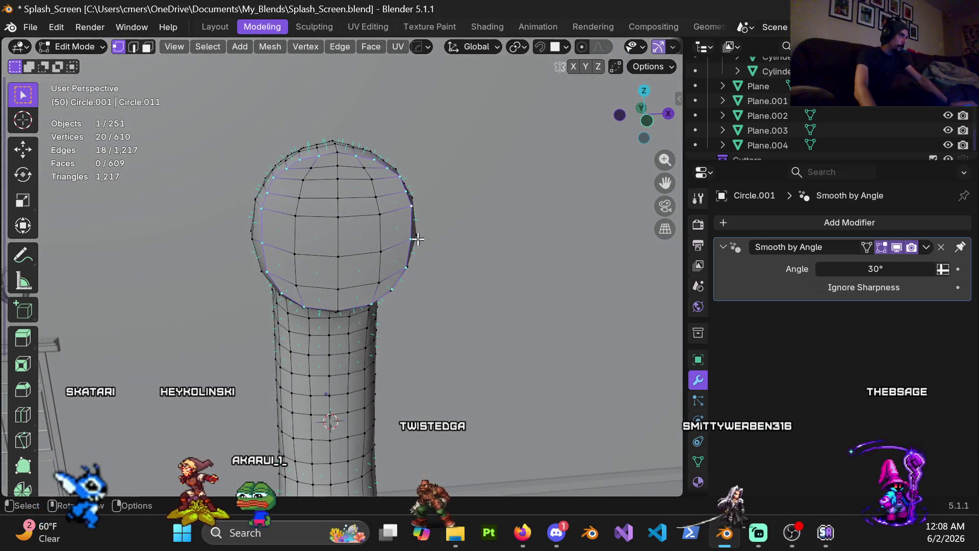
# Relax the cap loop with LoopTools, then check it in Object Mode and return to Edit Mode
pyautogui.rightClick(392, 219)
pyautogui.moveTo(351, 122)
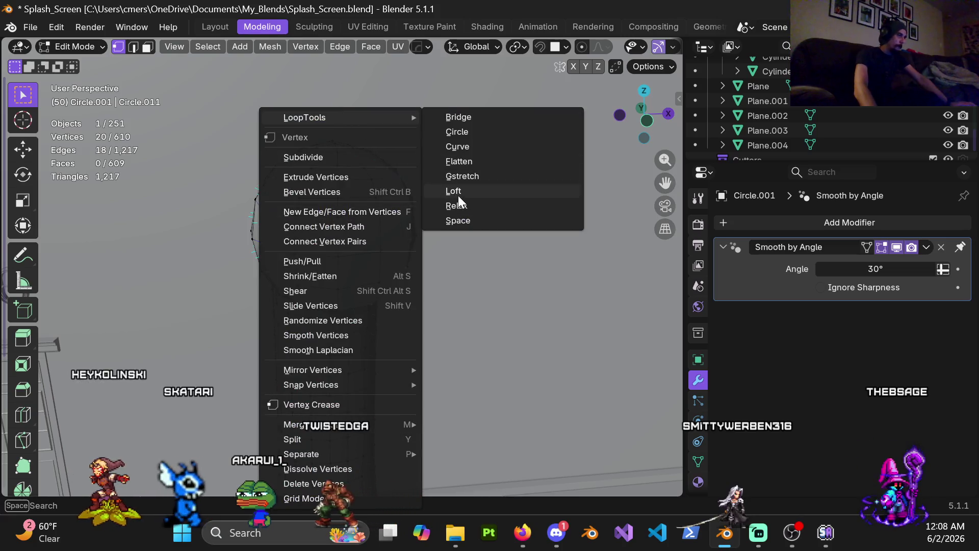
pyautogui.click(459, 205)
pyautogui.press('Tab')
pyautogui.moveTo(364, 234)
pyautogui.mouseDown(button='middle')
pyautogui.moveTo(218, 237)
pyautogui.moveTo(329, 234)
pyautogui.moveTo(278, 271)
pyautogui.moveTo(357, 243)
pyautogui.moveTo(369, 252)
pyautogui.moveTo(295, 324)
pyautogui.moveTo(326, 313)
pyautogui.moveTo(313, 301)
pyautogui.moveTo(361, 225)
pyautogui.moveTo(367, 237)
pyautogui.moveTo(395, 199)
pyautogui.moveTo(349, 269)
pyautogui.moveTo(365, 286)
pyautogui.moveTo(371, 318)
pyautogui.moveTo(381, 306)
pyautogui.moveTo(336, 305)
pyautogui.mouseUp(button='middle')
pyautogui.press('Tab')
# Relax the selected loop along the handset's neck with LoopTools Relax
pyautogui.rightClick(335, 305)
pyautogui.moveTo(294, 122)
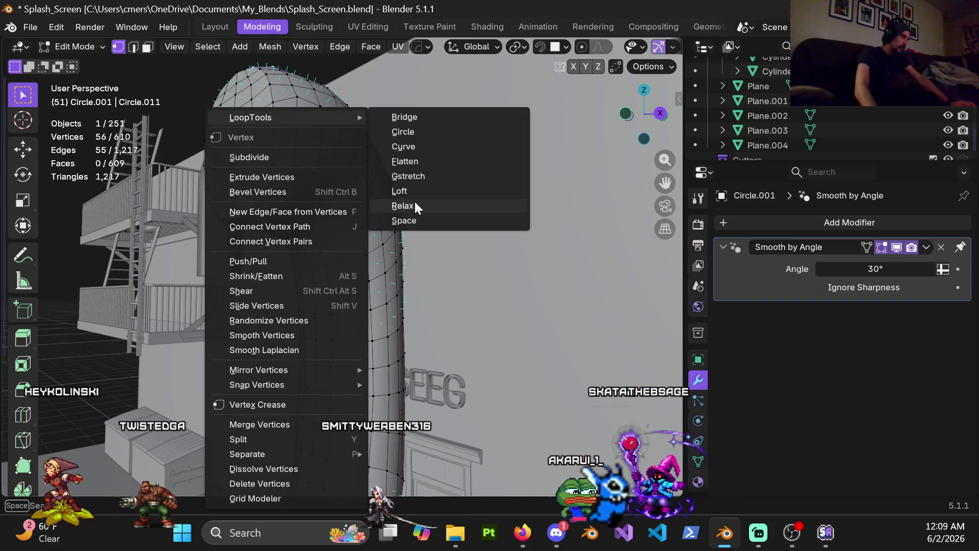
pyautogui.click(414, 202)
pyautogui.moveTo(375, 227); pyautogui.dragTo(380, 219, button='middle')
# Preview the smoothing in Object Mode, then select the edge loop at the bend
pyautogui.press('Tab')
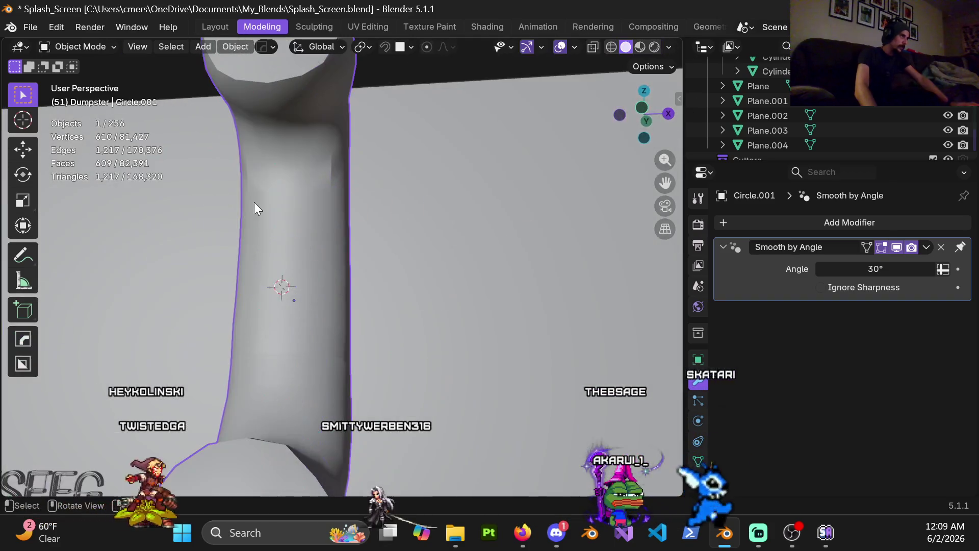
pyautogui.press('Tab')
pyautogui.press('Tab')
pyautogui.press('Tab')
pyautogui.press('Left')
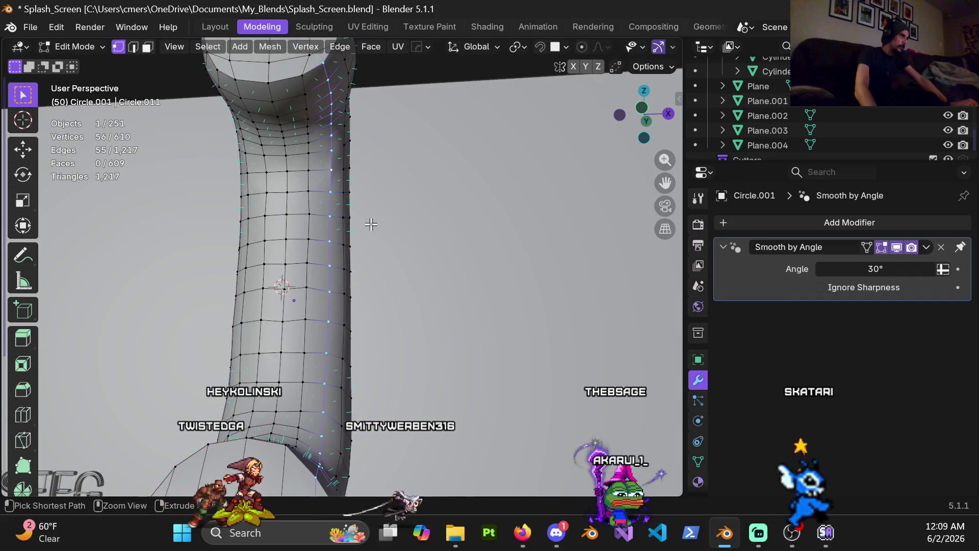
pyautogui.moveTo(346, 219)
pyautogui.mouseDown(button='middle')
pyautogui.moveTo(243, 214)
pyautogui.moveTo(225, 218)
pyautogui.moveTo(231, 236)
pyautogui.moveTo(222, 234)
pyautogui.moveTo(384, 292)
pyautogui.moveTo(466, 277)
pyautogui.moveTo(278, 311)
pyautogui.moveTo(338, 322)
pyautogui.moveTo(369, 240)
pyautogui.mouseUp(button='middle')
pyautogui.keyDown('alt'); pyautogui.click(373, 235); pyautogui.keyUp('alt')
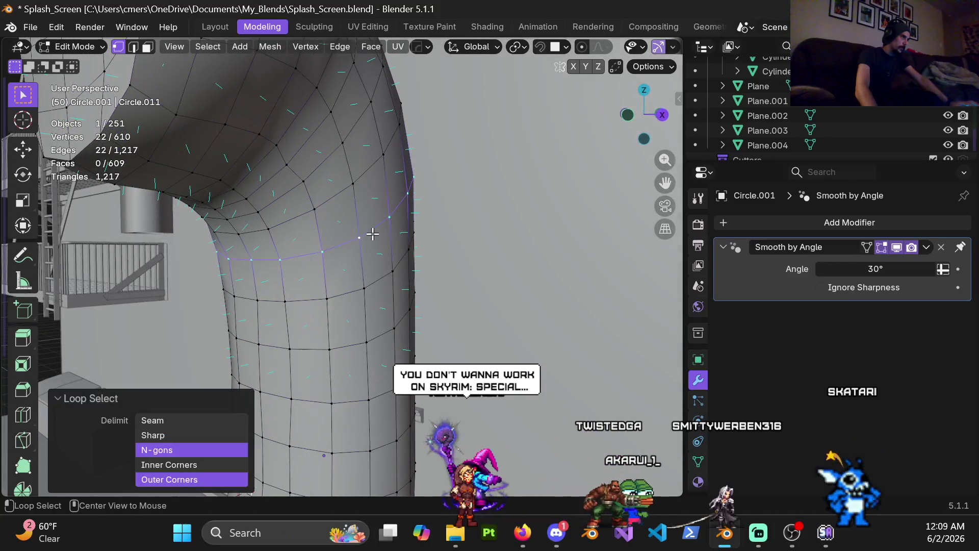
# Relax the edge loop where the stem meets the bend with LoopTools Relax
pyautogui.moveTo(322, 251)
pyautogui.mouseDown(button='middle')
pyautogui.moveTo(443, 281)
pyautogui.moveTo(335, 295)
pyautogui.mouseUp(button='middle')
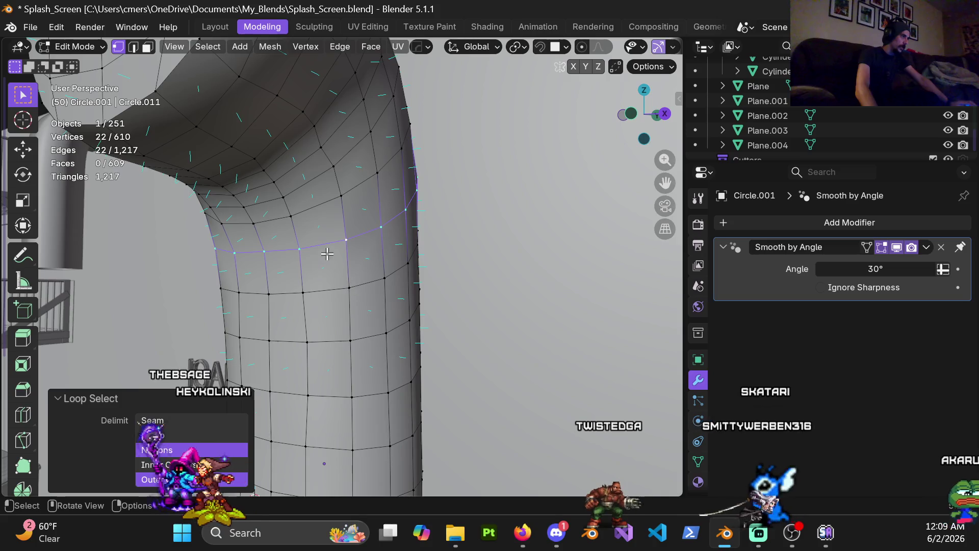
pyautogui.moveTo(411, 252); pyautogui.dragTo(351, 189, button='middle')
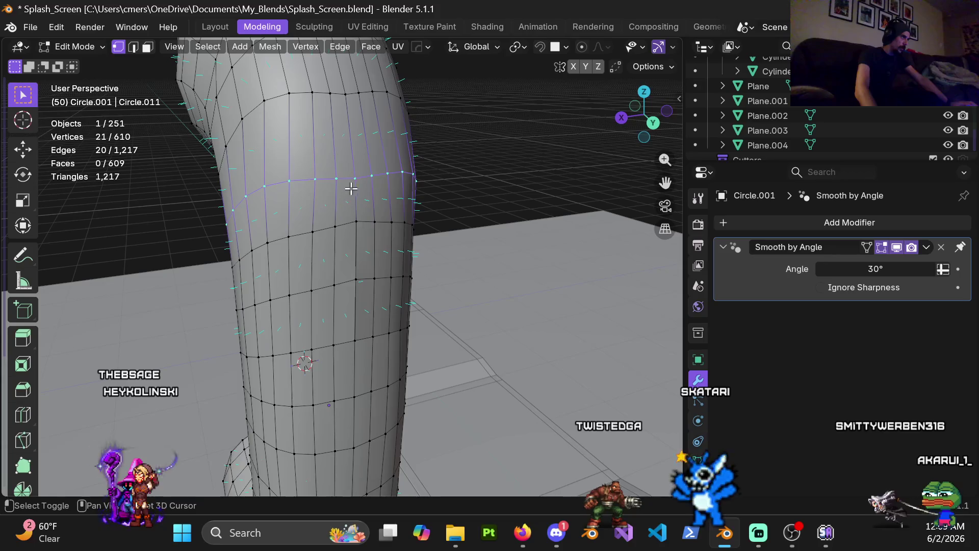
pyautogui.moveTo(333, 282)
pyautogui.mouseDown(button='middle')
pyautogui.moveTo(366, 223)
pyautogui.moveTo(408, 253)
pyautogui.moveTo(376, 277)
pyautogui.moveTo(359, 269)
pyautogui.mouseUp(button='middle')
pyautogui.rightClick(359, 269)
pyautogui.moveTo(353, 120)
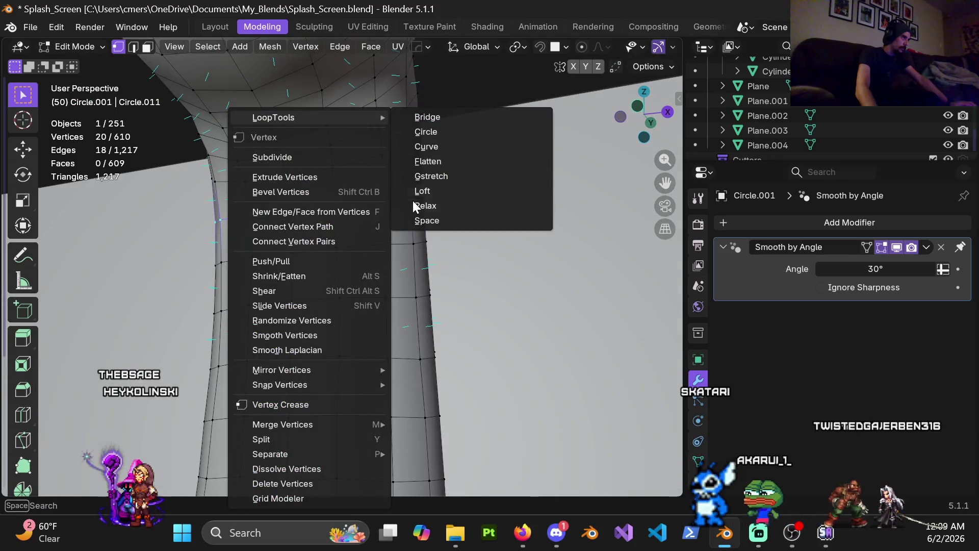
pyautogui.click(412, 205)
# Inspect the bend in Object Mode, return to Edit Mode, and select the stem's vertical edge
pyautogui.moveTo(411, 203)
pyautogui.mouseDown(button='middle')
pyautogui.moveTo(402, 251)
pyautogui.moveTo(306, 248)
pyautogui.moveTo(247, 264)
pyautogui.moveTo(376, 277)
pyautogui.moveTo(390, 266)
pyautogui.moveTo(341, 217)
pyautogui.moveTo(396, 244)
pyautogui.moveTo(280, 278)
pyautogui.moveTo(203, 285)
pyautogui.moveTo(411, 256)
pyautogui.mouseUp(button='middle')
pyautogui.press('Tab')
pyautogui.hotkey('ctrl', 'Tab')
pyautogui.click(469, 262)
pyautogui.moveTo(469, 262)
pyautogui.mouseDown(button='middle')
pyautogui.moveTo(260, 256)
pyautogui.moveTo(376, 256)
pyautogui.moveTo(364, 278)
pyautogui.moveTo(338, 250)
pyautogui.moveTo(428, 219)
pyautogui.moveTo(398, 238)
pyautogui.moveTo(388, 209)
pyautogui.moveTo(361, 286)
pyautogui.moveTo(407, 328)
pyautogui.moveTo(392, 348)
pyautogui.mouseUp(button='middle')
pyautogui.keyDown('shift'); pyautogui.click(385, 241); pyautogui.keyUp('shift')
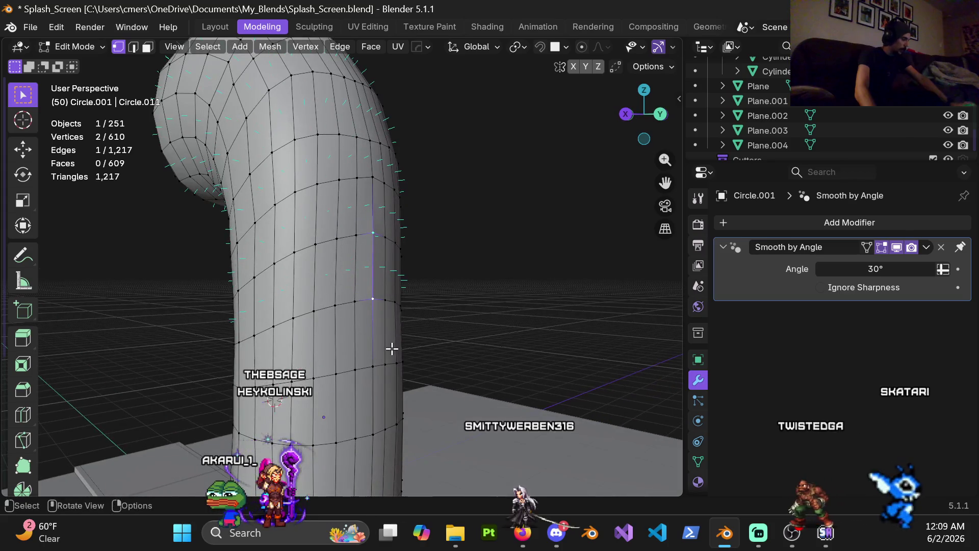
# Move the pinched stem edge along the Y axis and check it in Object Mode
pyautogui.press('g')
pyautogui.press('y')
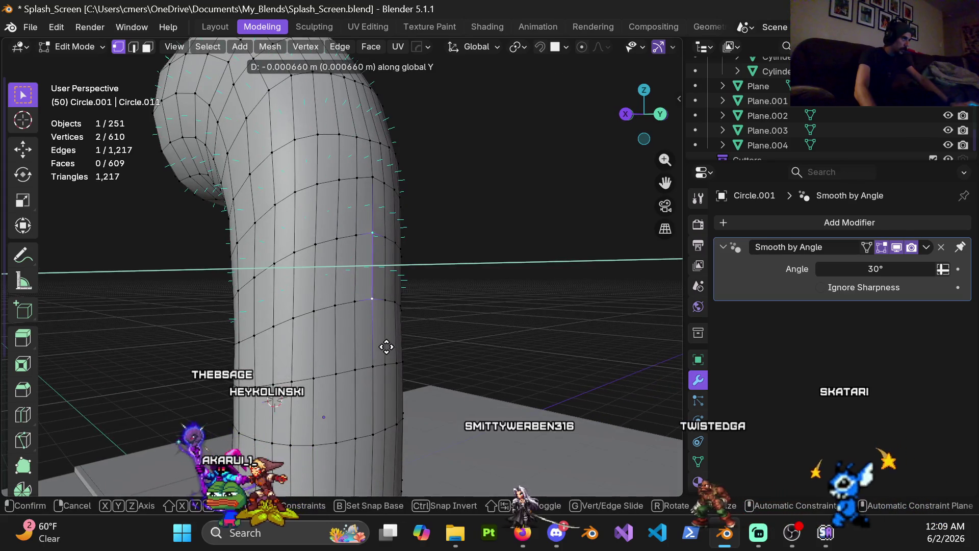
pyautogui.click(384, 345)
pyautogui.hotkey('ctrl', 'Tab')
pyautogui.click(342, 341)
pyautogui.moveTo(361, 291)
pyautogui.mouseDown(button='middle')
pyautogui.moveTo(382, 298)
pyautogui.moveTo(381, 280)
pyautogui.moveTo(382, 290)
pyautogui.moveTo(322, 305)
pyautogui.mouseUp(button='middle')
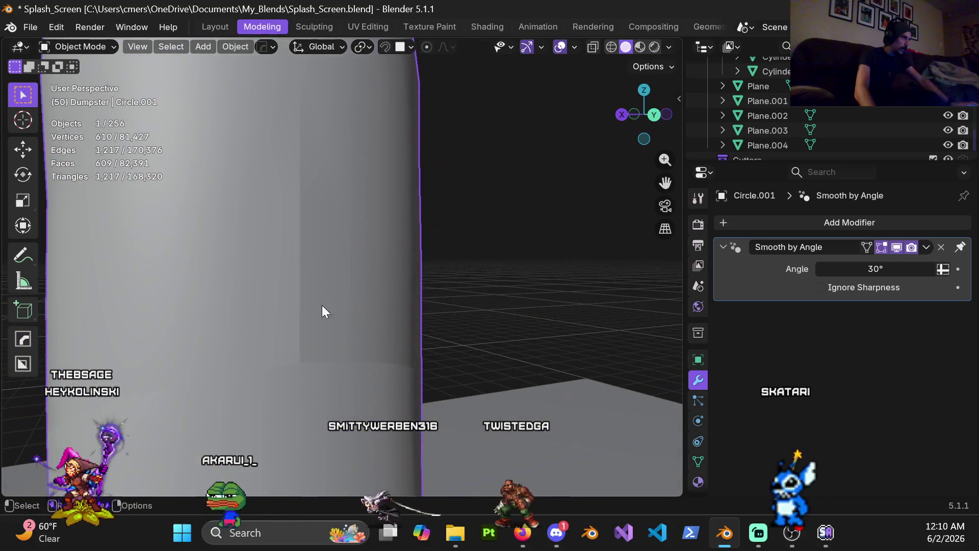
pyautogui.press('Tab')
# Pull the stray vertex back onto the stem surface
pyautogui.press('g')
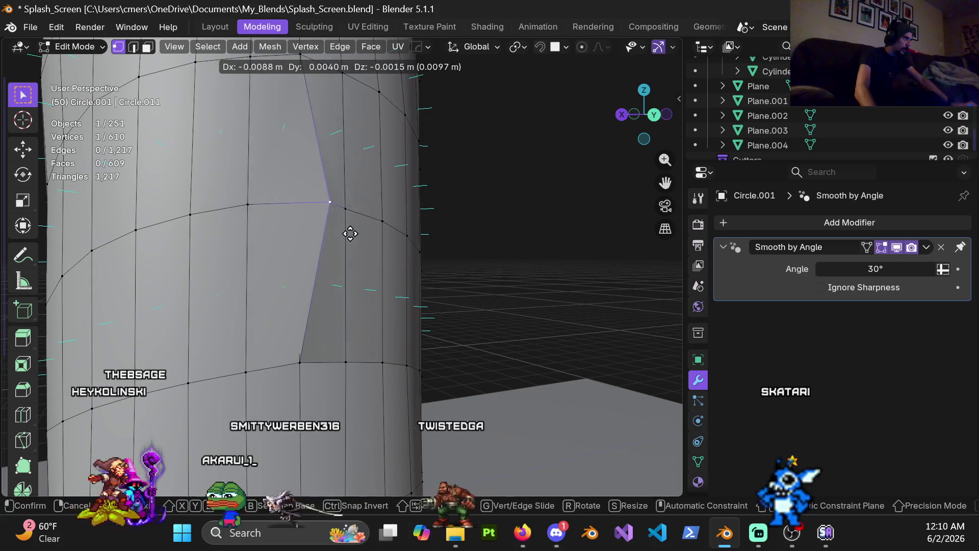
pyautogui.click(271, 231)
pyautogui.moveTo(270, 231); pyautogui.dragTo(255, 278, button='middle')
pyautogui.press('g')
pyautogui.moveTo(267, 263)
pyautogui.mouseDown()
pyautogui.moveTo(347, 219)
pyautogui.moveTo(394, 258)
pyautogui.moveTo(361, 184)
pyautogui.mouseUp()
pyautogui.click(326, 250)
# Select the thin sliver face beside the edited stem edge
pyautogui.moveTo(326, 250); pyautogui.dragTo(430, 227, button='middle')
pyautogui.moveTo(372, 235)
pyautogui.mouseDown(button='middle')
pyautogui.moveTo(319, 247)
pyautogui.moveTo(219, 240)
pyautogui.moveTo(311, 275)
pyautogui.mouseUp(button='middle')
pyautogui.scroll(6, 311, 275)
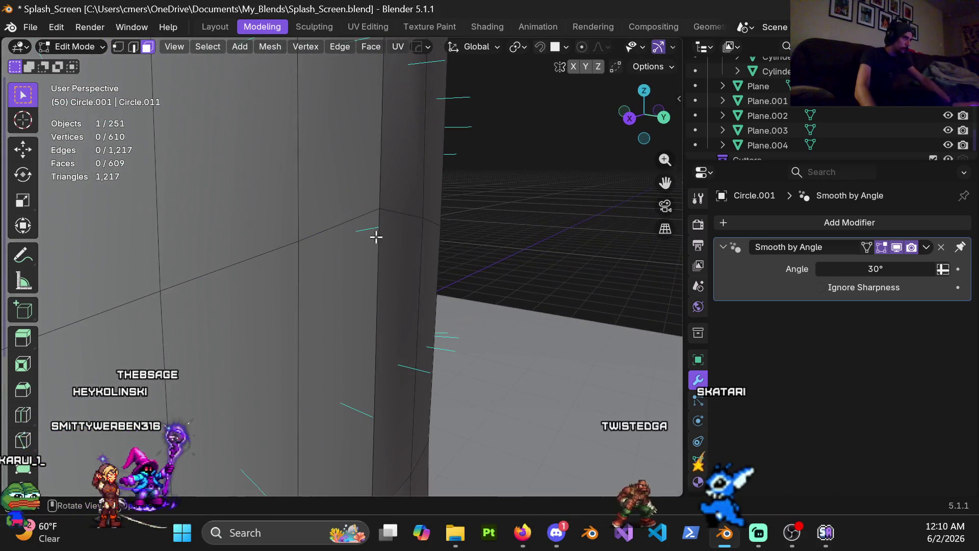
pyautogui.click(376, 236)
pyautogui.moveTo(380, 236); pyautogui.dragTo(349, 318, button='middle')
# Hide the rest of the mesh and delete the isolated sliver face
pyautogui.press('1')
pyautogui.hotkey('shift', 'h')
pyautogui.press('3')
pyautogui.click(349, 302)
pyautogui.scroll(-5, 357, 305)
pyautogui.click(331, 313)
pyautogui.hotkey('shift', 'z')
pyautogui.moveTo(328, 311)
pyautogui.mouseDown(button='middle')
pyautogui.moveTo(372, 295)
pyautogui.moveTo(357, 284)
pyautogui.moveTo(313, 291)
pyautogui.mouseUp(button='middle')
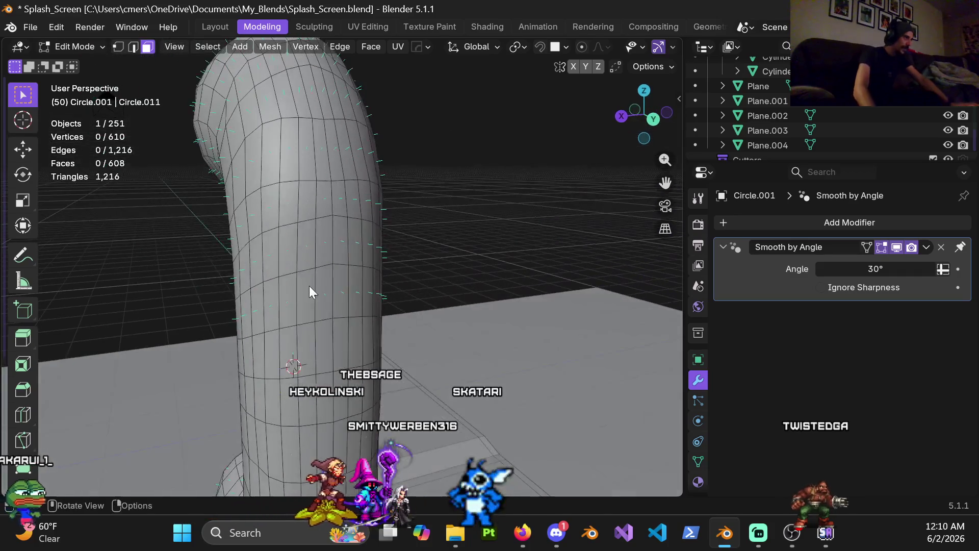
# Select the whole handset mesh and Merge by Distance at 0.0001 m
pyautogui.press('Tab')
pyautogui.moveTo(247, 287)
pyautogui.mouseDown(button='middle')
pyautogui.moveTo(271, 236)
pyautogui.moveTo(420, 292)
pyautogui.mouseUp(button='middle')
pyautogui.press('Tab')
pyautogui.press('a')
pyautogui.press('m')
pyautogui.click(357, 297)
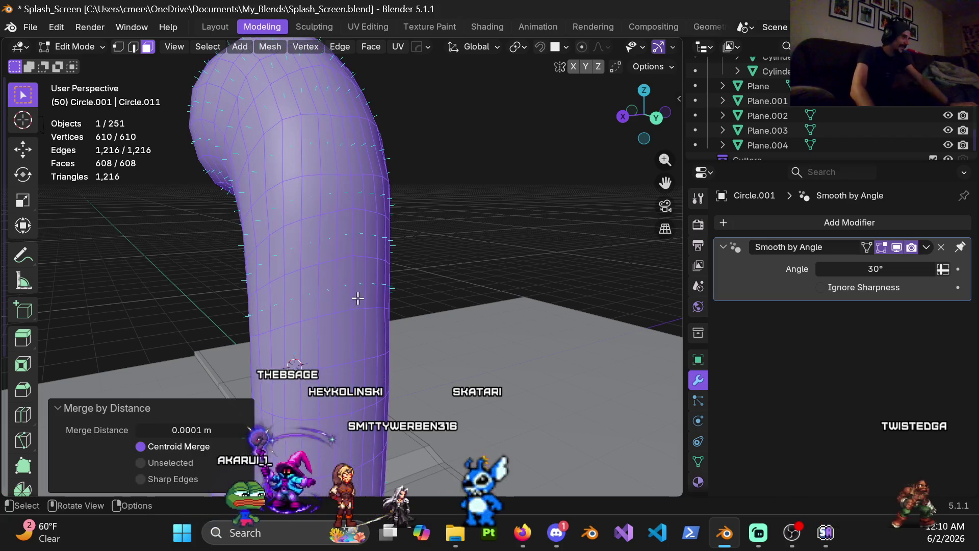
pyautogui.moveTo(367, 332); pyautogui.dragTo(378, 299, button='middle')
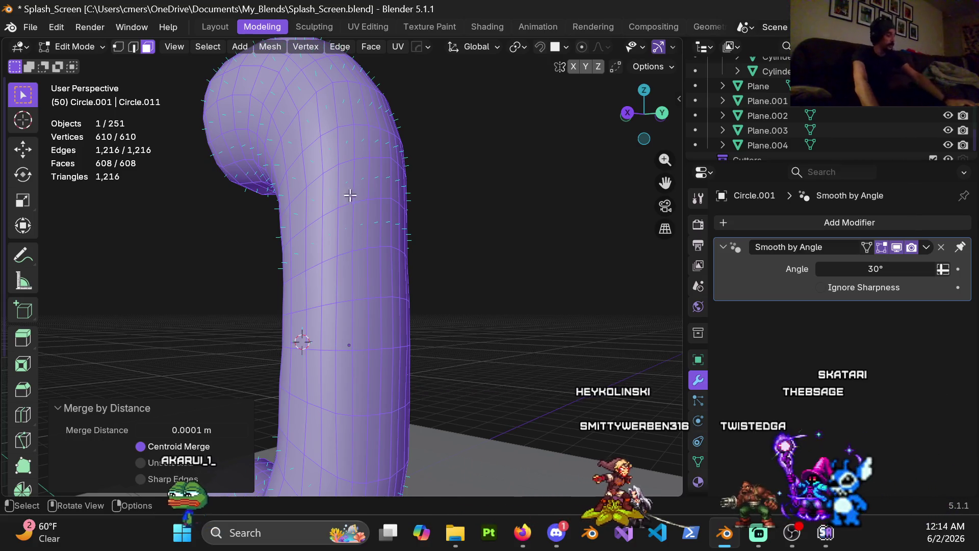
# Slide a vertex on the handset's curved end along its edge by factor 0.181
pyautogui.moveTo(375, 216)
pyautogui.mouseDown(button='middle')
pyautogui.moveTo(350, 253)
pyautogui.moveTo(411, 212)
pyautogui.moveTo(304, 179)
pyautogui.moveTo(370, 287)
pyautogui.mouseUp(button='middle')
pyautogui.moveTo(300, 183)
pyautogui.mouseDown(button='middle')
pyautogui.moveTo(335, 291)
pyautogui.moveTo(323, 346)
pyautogui.moveTo(326, 266)
pyautogui.mouseUp(button='middle')
pyautogui.click(327, 262)
pyautogui.press('g')
pyautogui.press('g')
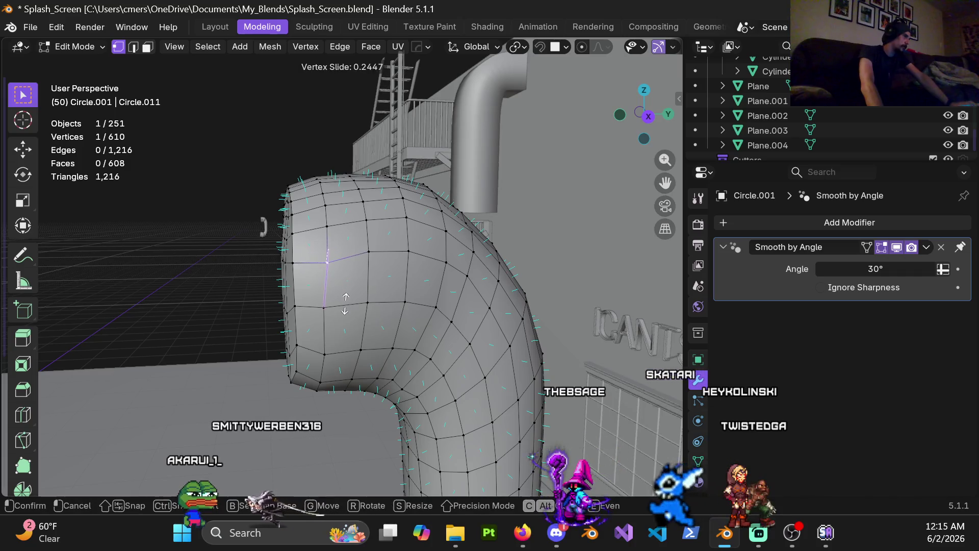
pyautogui.click(345, 302)
pyautogui.moveTo(345, 302)
pyautogui.mouseDown(button='middle')
pyautogui.moveTo(440, 253)
pyautogui.moveTo(364, 316)
pyautogui.moveTo(340, 372)
pyautogui.moveTo(343, 278)
pyautogui.mouseUp(button='middle')
pyautogui.rightClick(342, 279)
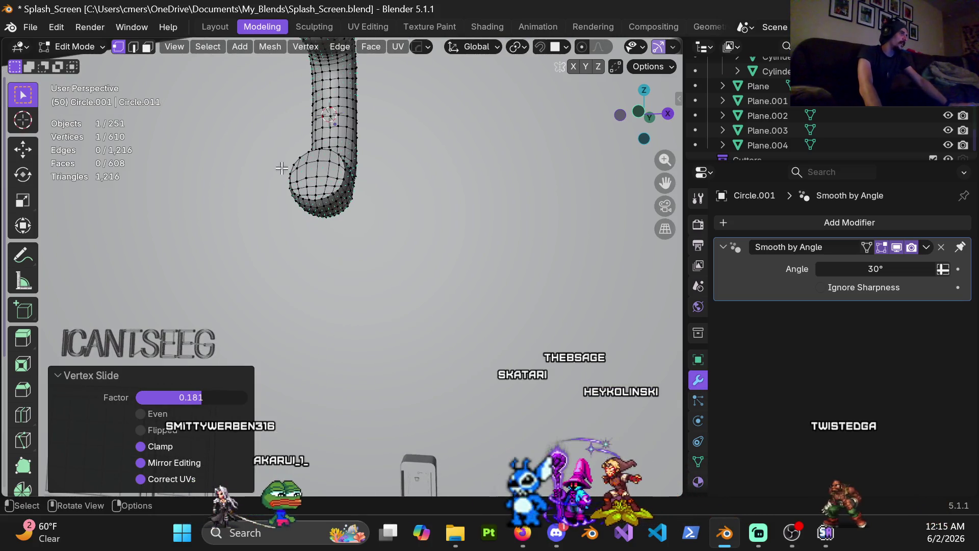
# Inspect the handset in Object Mode, then return to editing its lower section
pyautogui.moveTo(304, 183)
pyautogui.mouseDown(button='middle')
pyautogui.moveTo(335, 234)
pyautogui.moveTo(347, 192)
pyautogui.moveTo(339, 186)
pyautogui.moveTo(339, 310)
pyautogui.moveTo(350, 348)
pyautogui.moveTo(328, 185)
pyautogui.moveTo(345, 338)
pyautogui.moveTo(356, 261)
pyautogui.mouseUp(button='middle')
pyautogui.press('Tab')
pyautogui.moveTo(294, 264)
pyautogui.mouseDown(button='middle')
pyautogui.moveTo(339, 237)
pyautogui.moveTo(300, 283)
pyautogui.moveTo(363, 256)
pyautogui.moveTo(356, 280)
pyautogui.moveTo(373, 225)
pyautogui.mouseUp(button='middle')
pyautogui.press('Tab')
pyautogui.moveTo(437, 219); pyautogui.dragTo(355, 300, button='middle')
pyautogui.scroll(2, 337, 251)
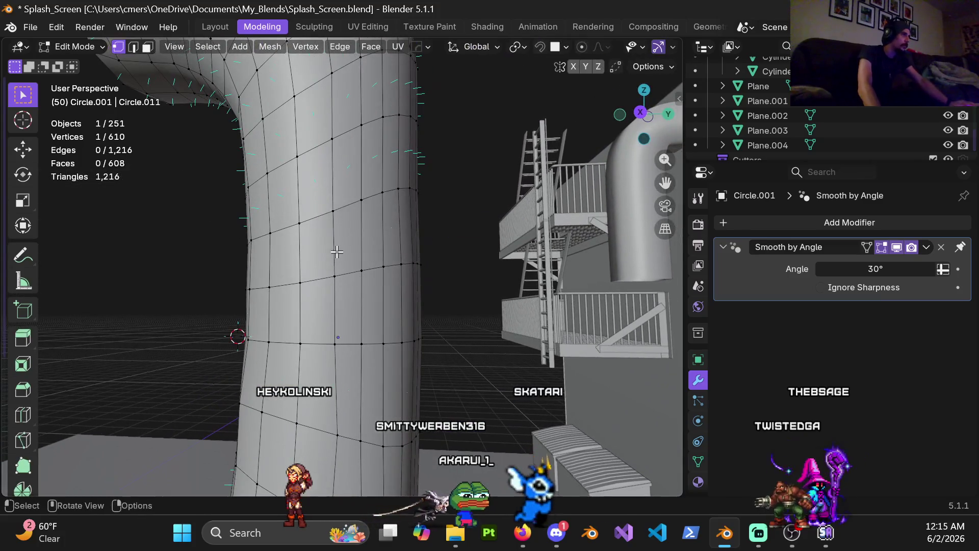
pyautogui.moveTo(336, 247)
pyautogui.mouseDown(button='middle')
pyautogui.moveTo(323, 284)
pyautogui.moveTo(332, 271)
pyautogui.moveTo(350, 274)
pyautogui.moveTo(329, 317)
pyautogui.mouseUp(button='middle')
# Select all vertices and recalculate the handset normals to face outside
pyautogui.press('a')
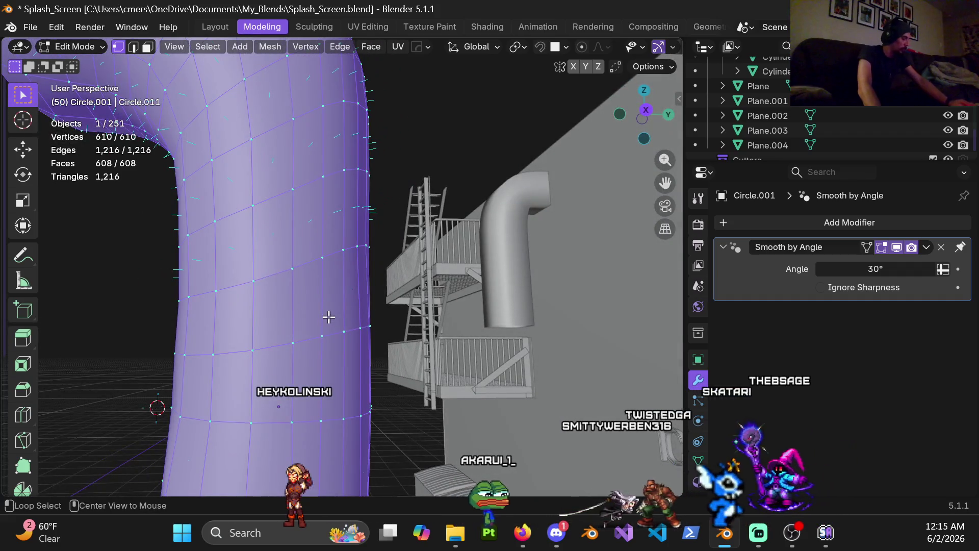
pyautogui.hotkey('alt', 'n')
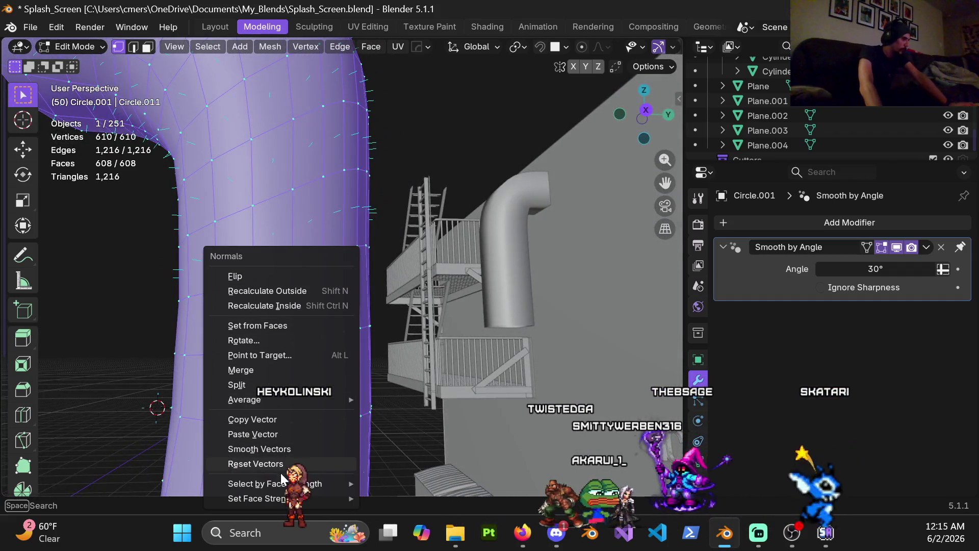
pyautogui.click(290, 289)
# Return to Object Mode, deselect, and view the smooth handset hanging on the wall
pyautogui.press('Tab')
pyautogui.scroll(-6, 253, 321)
pyautogui.click(240, 286)
pyautogui.moveTo(240, 286)
pyautogui.mouseDown(button='middle')
pyautogui.moveTo(292, 277)
pyautogui.moveTo(565, 289)
pyautogui.mouseUp(button='middle')
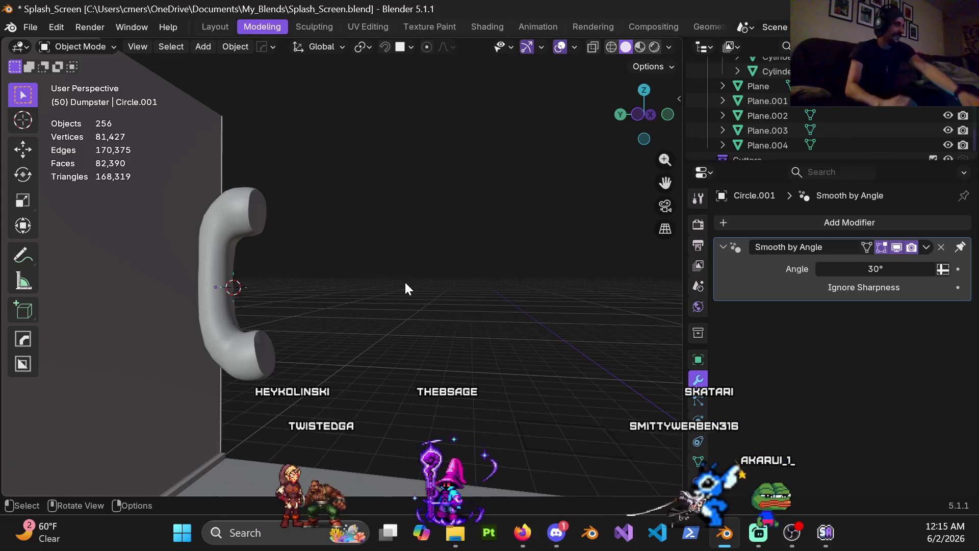
pyautogui.scroll(-2, 368, 292)
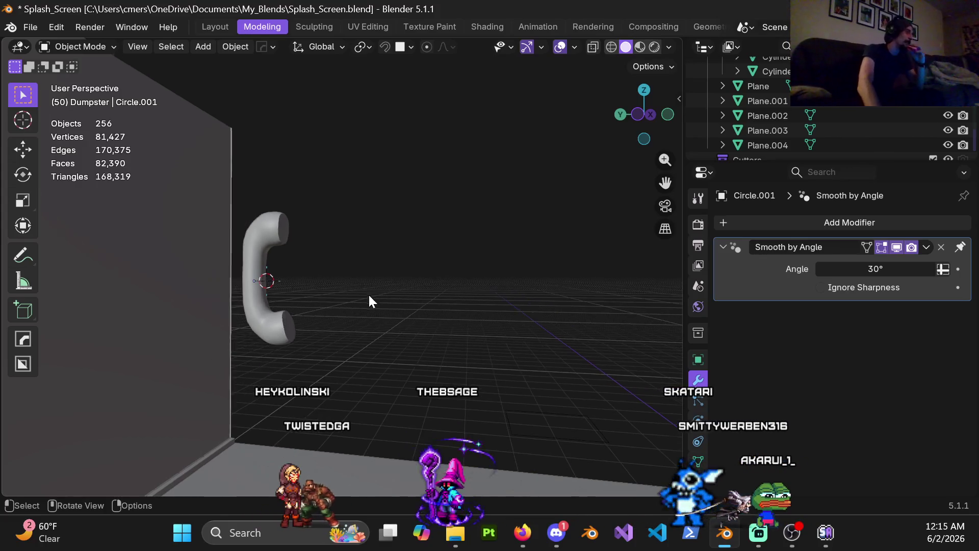
# Rotate the handset 180° around the Z axis
pyautogui.click(280, 330)
pyautogui.moveTo(363, 294)
pyautogui.mouseDown(button='middle')
pyautogui.moveTo(310, 325)
pyautogui.moveTo(221, 303)
pyautogui.moveTo(312, 208)
pyautogui.moveTo(316, 235)
pyautogui.moveTo(303, 276)
pyautogui.mouseUp(button='middle')
pyautogui.press('r')
pyautogui.press('z')
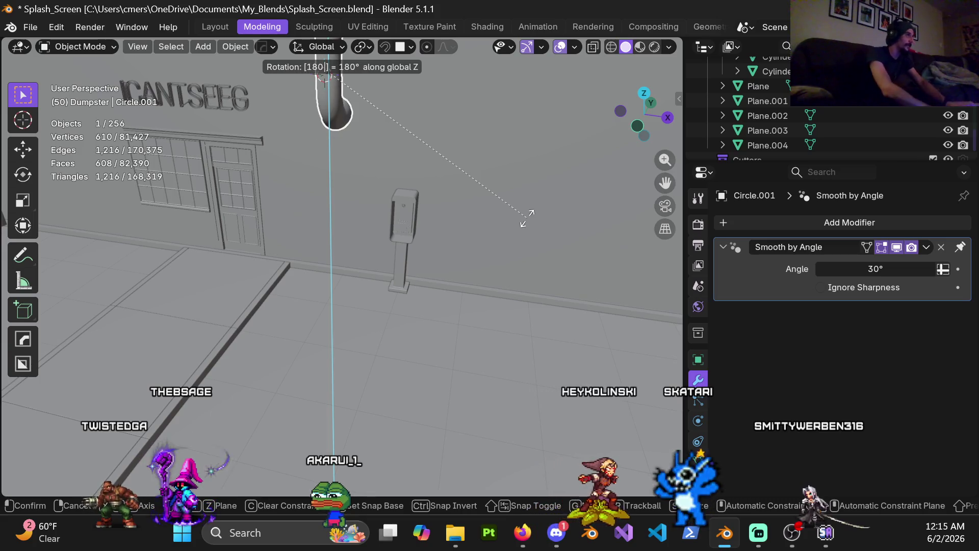
pyautogui.press('Return')
# Move the handset onto the phone booth's front panel
pyautogui.moveTo(345, 115)
pyautogui.mouseDown(button='middle')
pyautogui.moveTo(271, 114)
pyautogui.moveTo(379, 121)
pyautogui.moveTo(351, 203)
pyautogui.moveTo(330, 208)
pyautogui.moveTo(317, 198)
pyautogui.moveTo(372, 179)
pyautogui.moveTo(322, 199)
pyautogui.mouseUp(button='middle')
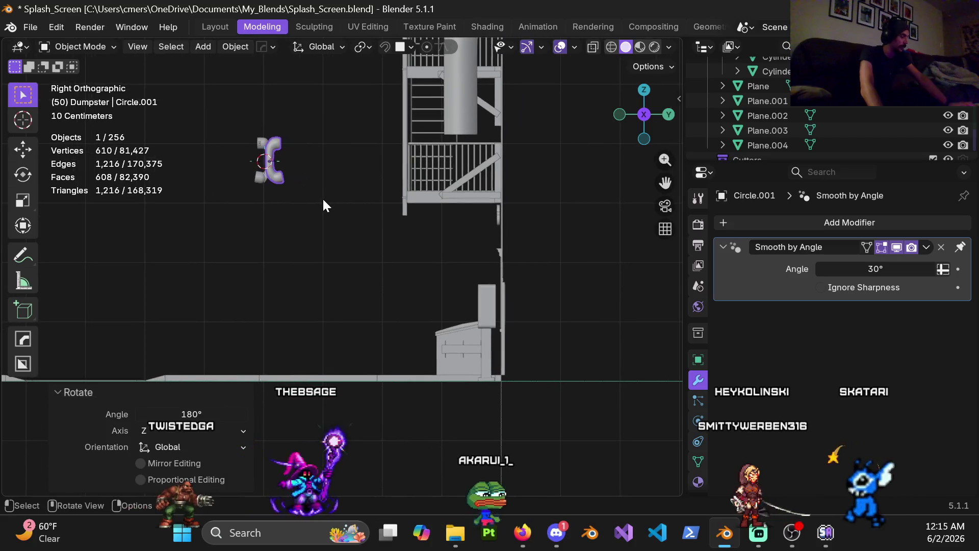
pyautogui.press('g')
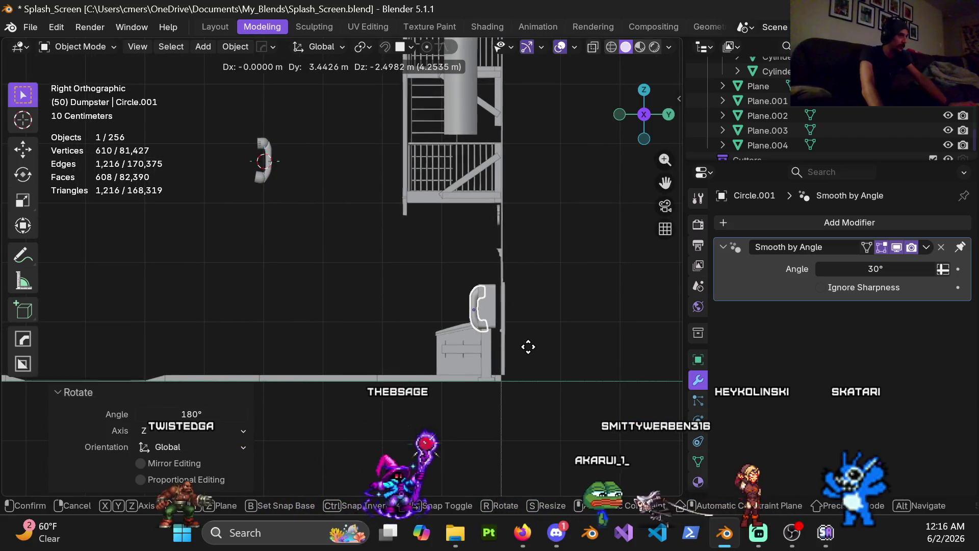
pyautogui.click(529, 343)
pyautogui.scroll(3, 512, 307)
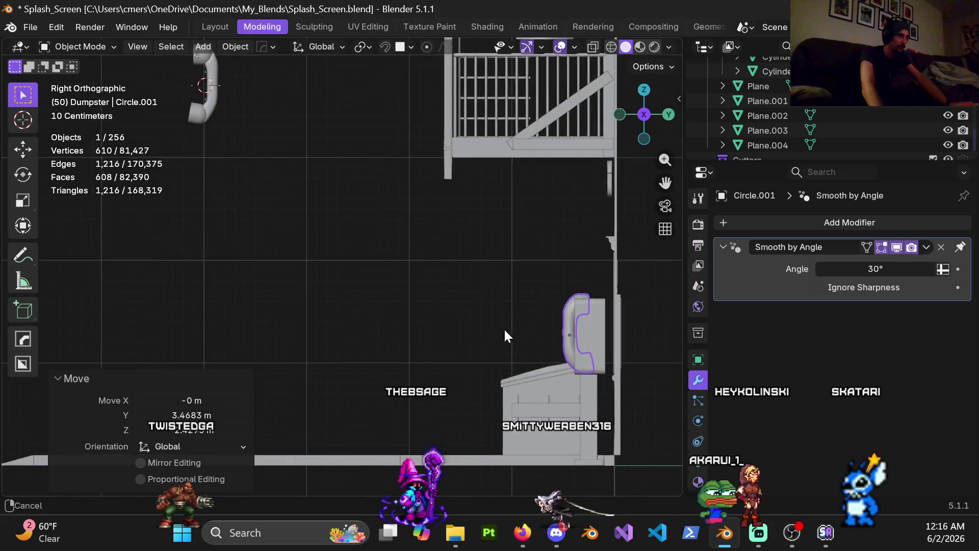
pyautogui.keyDown('shift'); pyautogui.moveTo(504, 328); pyautogui.dragTo(394, 295, button='middle'); pyautogui.keyUp('shift')
pyautogui.scroll(2, 395, 294)
# Scale the handset down to 0.3 and open its mesh for editing
pyautogui.press('s')
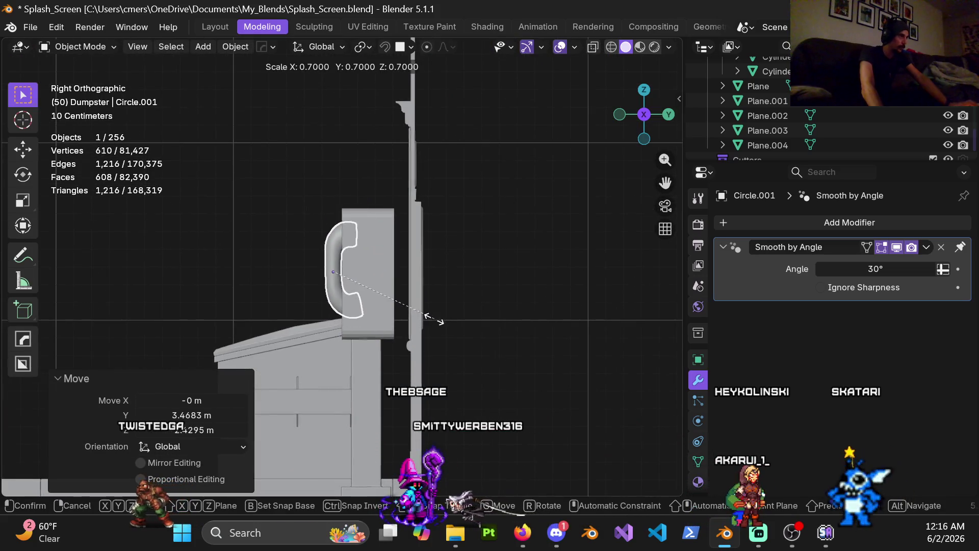
pyautogui.click(372, 292)
pyautogui.moveTo(371, 292)
pyautogui.mouseDown(button='middle')
pyautogui.moveTo(338, 276)
pyautogui.moveTo(462, 268)
pyautogui.moveTo(376, 272)
pyautogui.moveTo(414, 280)
pyautogui.moveTo(455, 271)
pyautogui.moveTo(329, 272)
pyautogui.moveTo(420, 269)
pyautogui.moveTo(369, 270)
pyautogui.moveTo(393, 262)
pyautogui.moveTo(353, 293)
pyautogui.moveTo(360, 307)
pyautogui.moveTo(381, 311)
pyautogui.moveTo(437, 297)
pyautogui.moveTo(346, 252)
pyautogui.mouseUp(button='middle')
pyautogui.scroll(3, 411, 273)
pyautogui.press('Tab')
# Select the edge loops along the handset's middle grip
pyautogui.scroll(4, 417, 296)
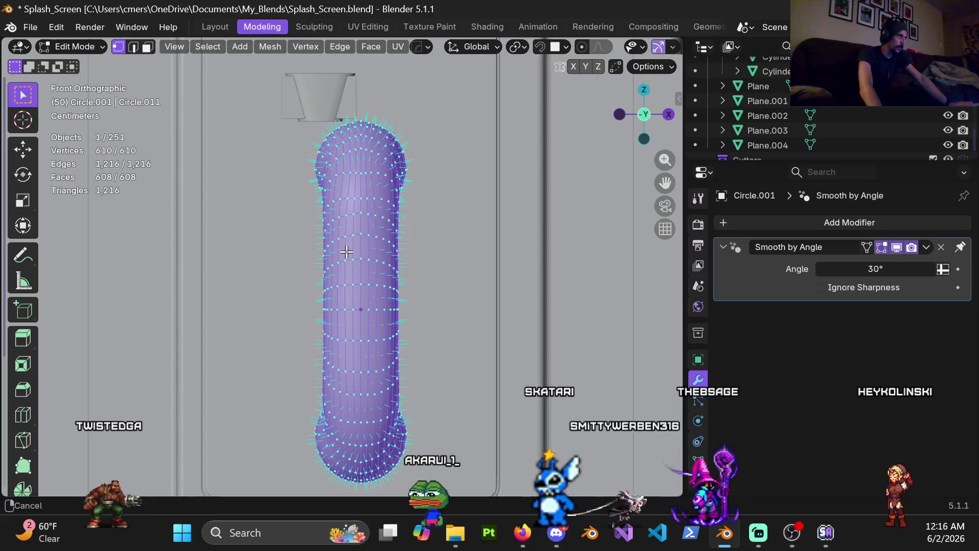
pyautogui.keyDown('alt'); pyautogui.click(380, 197); pyautogui.keyUp('alt')
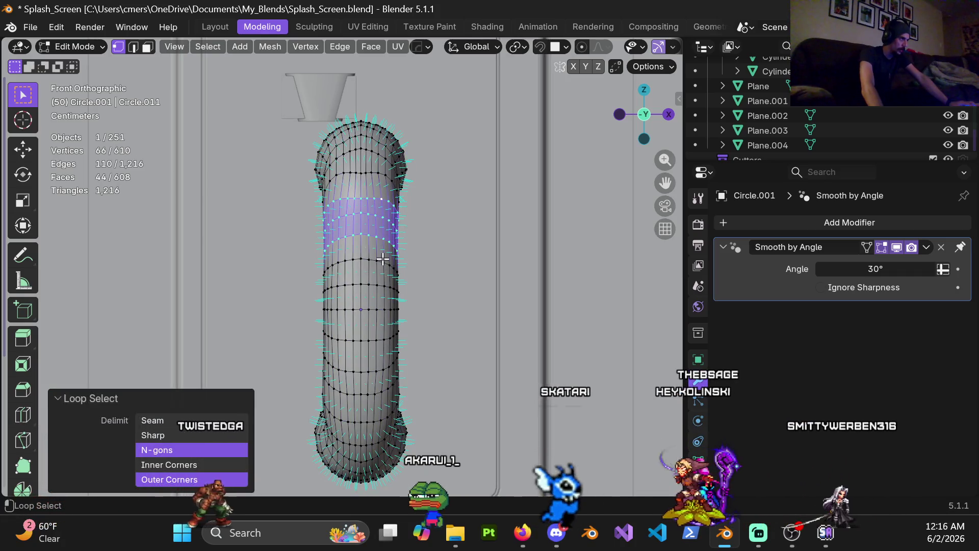
pyautogui.hotkey('ctrl', 'z')
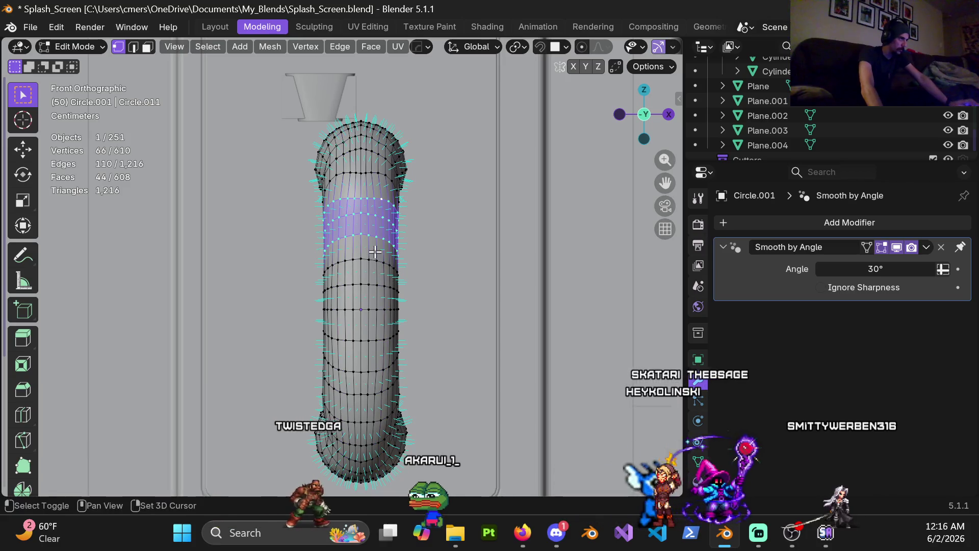
pyautogui.keyDown('alt'); pyautogui.keyDown('shift'); pyautogui.click(373, 259); pyautogui.keyUp('shift'); pyautogui.keyUp('alt')
pyautogui.scroll(3, 386, 302)
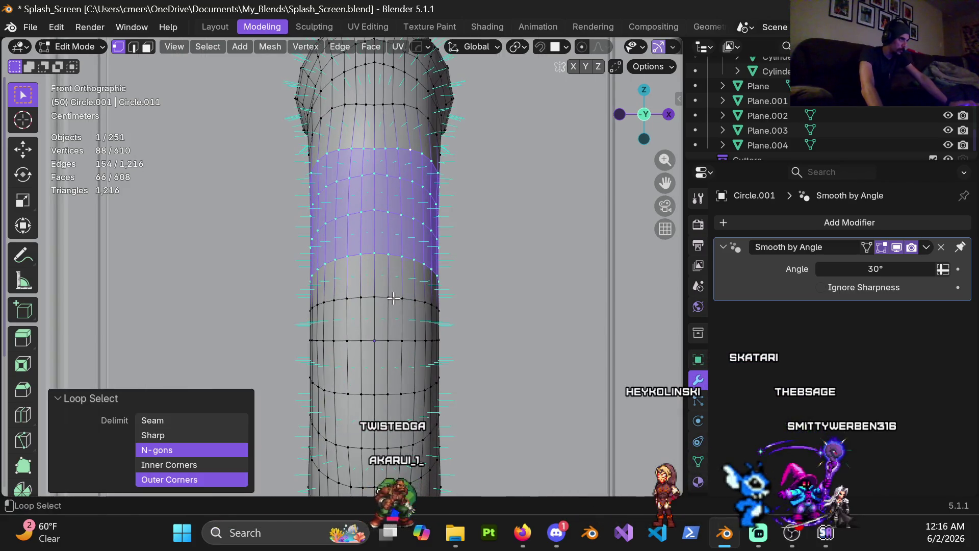
pyautogui.keyDown('alt'); pyautogui.keyDown('shift'); pyautogui.click(395, 399); pyautogui.keyUp('shift'); pyautogui.keyUp('alt')
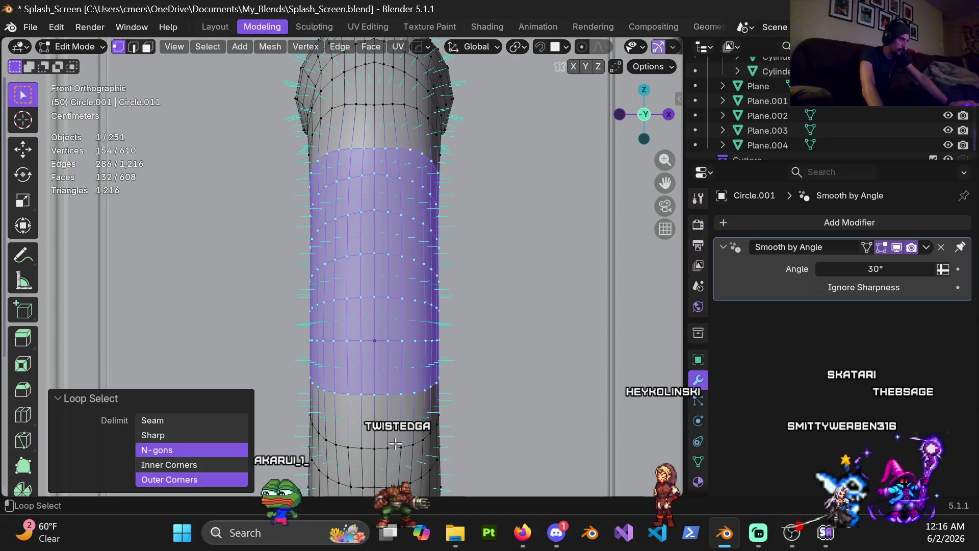
pyautogui.keyDown('shift'); pyautogui.moveTo(395, 444); pyautogui.dragTo(396, 224, button='middle'); pyautogui.keyUp('shift')
pyautogui.keyDown('alt'); pyautogui.keyDown('shift'); pyautogui.click(395, 293); pyautogui.keyUp('shift'); pyautogui.keyUp('alt')
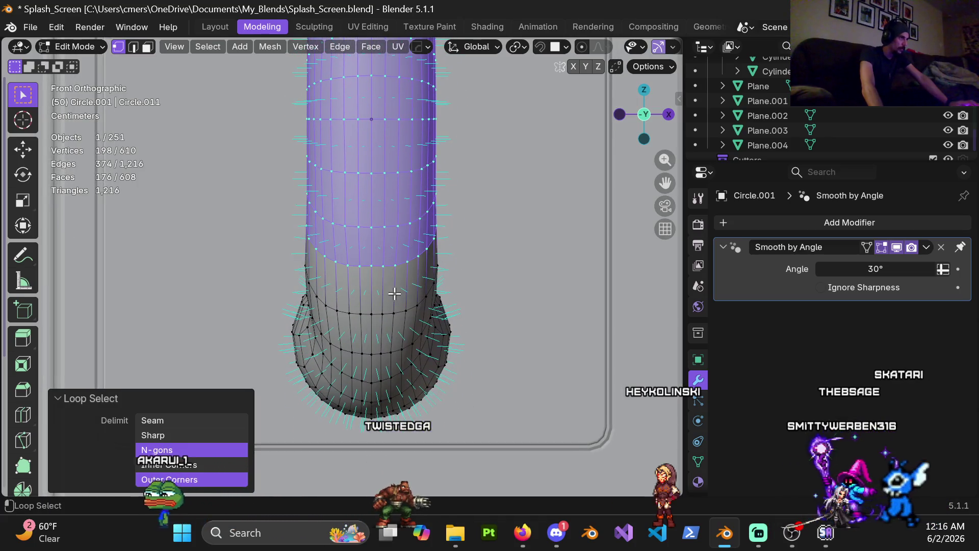
pyautogui.keyDown('alt'); pyautogui.keyDown('shift'); pyautogui.click(387, 314); pyautogui.keyUp('shift'); pyautogui.keyUp('alt')
pyautogui.scroll(-3, 400, 318)
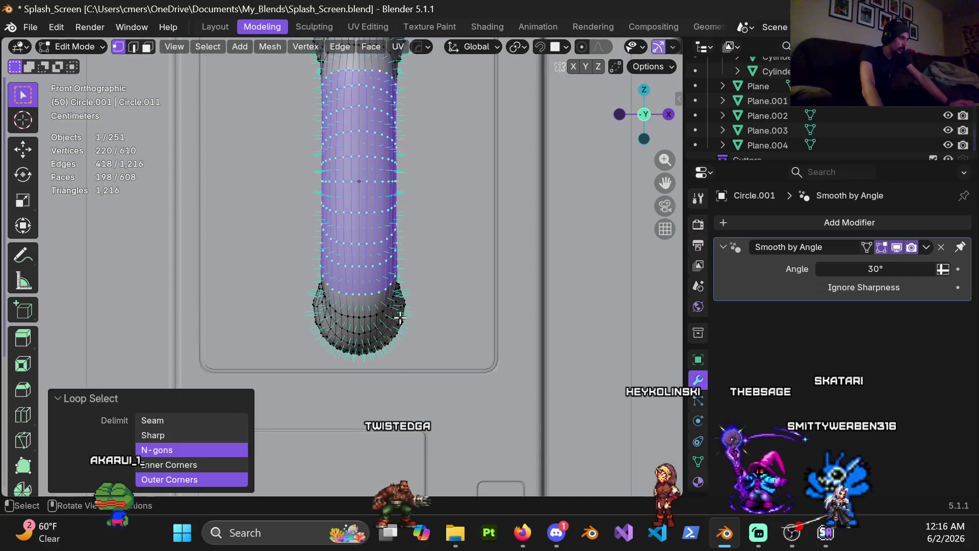
pyautogui.moveTo(372, 316)
pyautogui.mouseDown(button='middle')
pyautogui.moveTo(499, 258)
pyautogui.moveTo(357, 299)
pyautogui.moveTo(444, 285)
pyautogui.mouseUp(button='middle')
pyautogui.keyDown('alt'); pyautogui.keyDown('shift'); pyautogui.click(379, 323); pyautogui.keyUp('shift'); pyautogui.keyUp('alt')
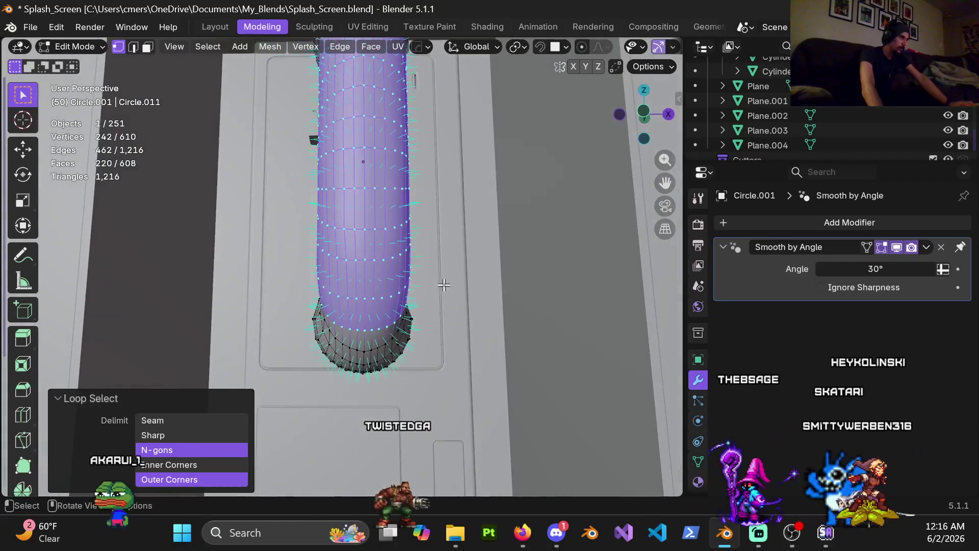
# Narrow the selected grip rings by scaling with the Z axis locked
pyautogui.press('s')
pyautogui.hotkey('shift', 'z')
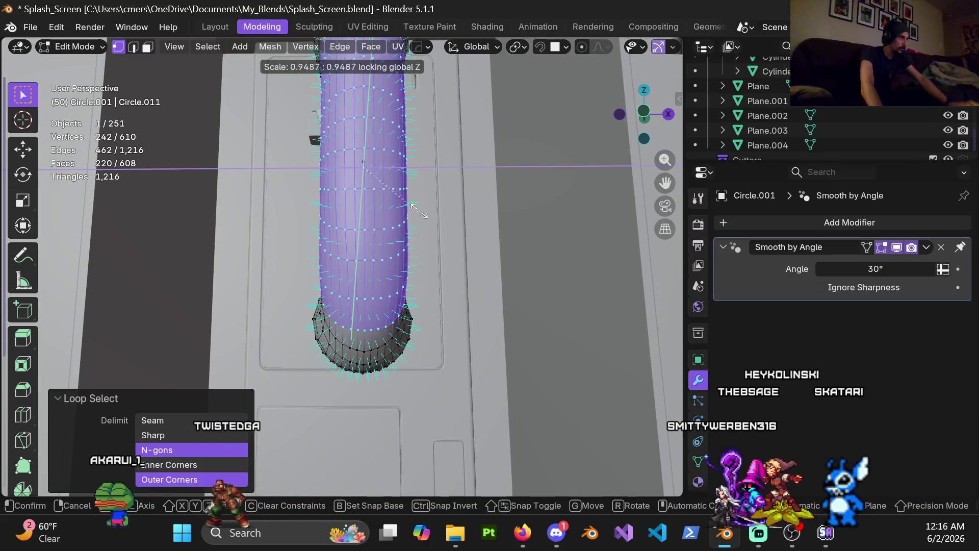
pyautogui.click(375, 165)
pyautogui.scroll(-3, 367, 207)
pyautogui.moveTo(368, 208)
pyautogui.mouseDown(button='middle')
pyautogui.moveTo(241, 253)
pyautogui.moveTo(142, 255)
pyautogui.moveTo(376, 250)
pyautogui.moveTo(352, 289)
pyautogui.moveTo(418, 332)
pyautogui.moveTo(424, 274)
pyautogui.mouseUp(button='middle')
pyautogui.scroll(2, 353, 289)
# Add the top grip ring, rescale the grip to 0.861, and view it in Object Mode
pyautogui.keyDown('alt'); pyautogui.keyDown('shift'); pyautogui.click(349, 289); pyautogui.keyUp('shift'); pyautogui.keyUp('alt')
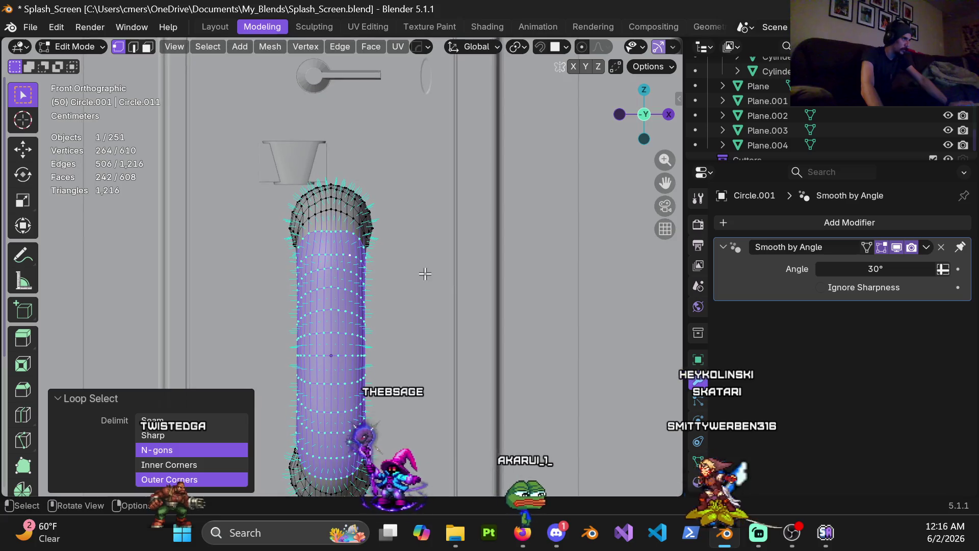
pyautogui.press('s')
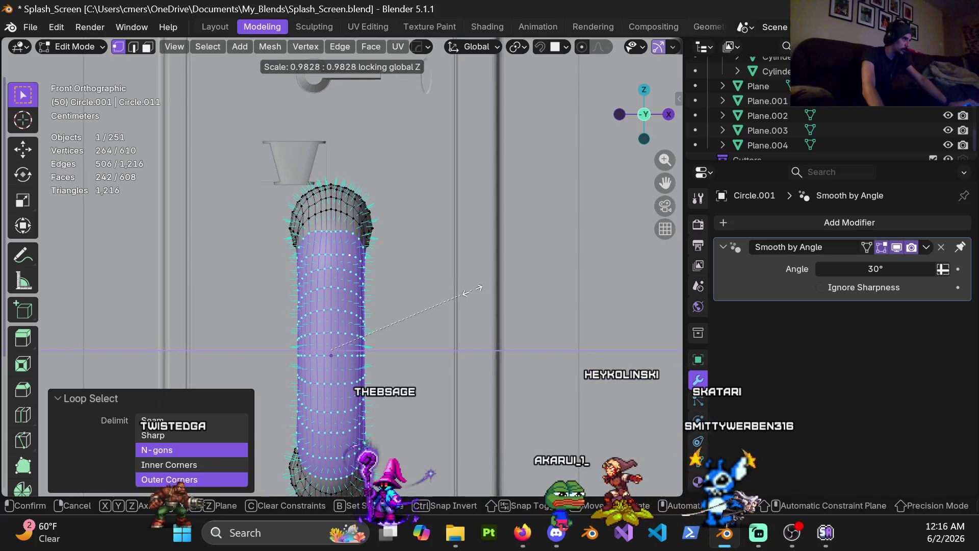
pyautogui.click(456, 299)
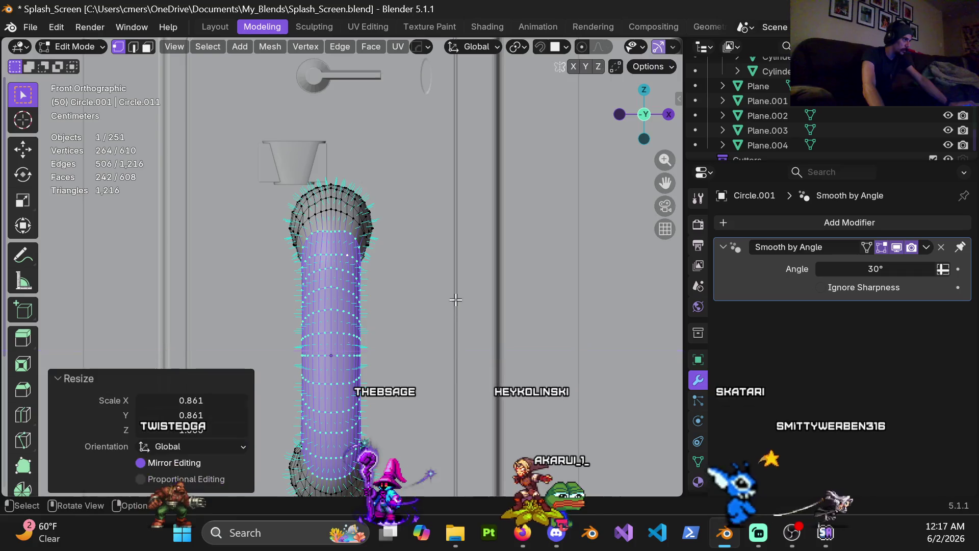
pyautogui.press('Tab')
pyautogui.moveTo(269, 301)
pyautogui.mouseDown(button='middle')
pyautogui.moveTo(371, 337)
pyautogui.moveTo(347, 349)
pyautogui.moveTo(351, 328)
pyautogui.moveTo(396, 341)
pyautogui.moveTo(256, 345)
pyautogui.moveTo(347, 347)
pyautogui.moveTo(300, 381)
pyautogui.moveTo(316, 343)
pyautogui.moveTo(333, 338)
pyautogui.moveTo(270, 349)
pyautogui.moveTo(318, 329)
pyautogui.moveTo(289, 305)
pyautogui.moveTo(305, 280)
pyautogui.moveTo(300, 318)
pyautogui.moveTo(299, 305)
pyautogui.moveTo(330, 322)
pyautogui.moveTo(323, 274)
pyautogui.moveTo(283, 285)
pyautogui.moveTo(348, 295)
pyautogui.moveTo(439, 359)
pyautogui.moveTo(431, 375)
pyautogui.mouseUp(button='middle')
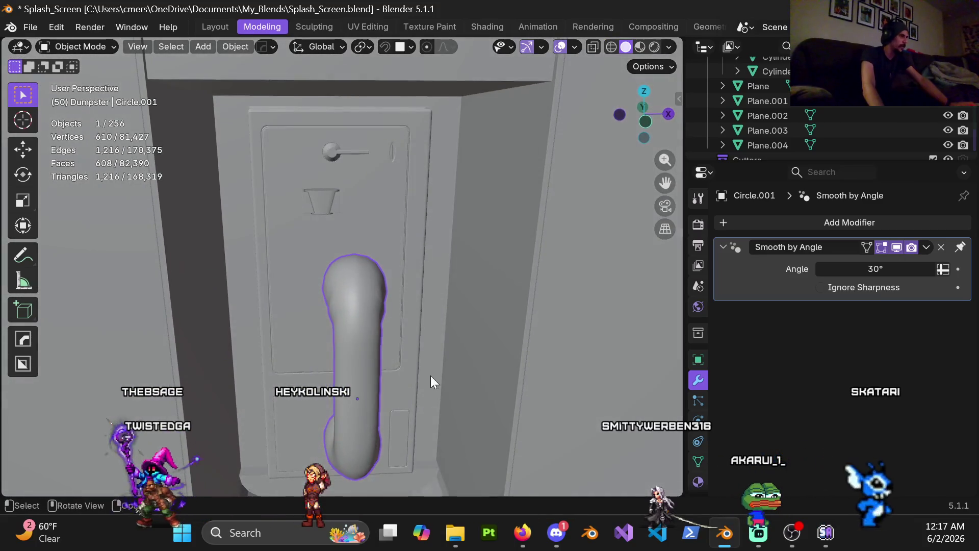
# Back in Edit Mode, fatten a ring on the handset's end slightly with Alt+S
pyautogui.moveTo(363, 341)
pyautogui.mouseDown(button='middle')
pyautogui.moveTo(357, 329)
pyautogui.moveTo(437, 343)
pyautogui.moveTo(311, 313)
pyautogui.mouseUp(button='middle')
pyautogui.press('Tab')
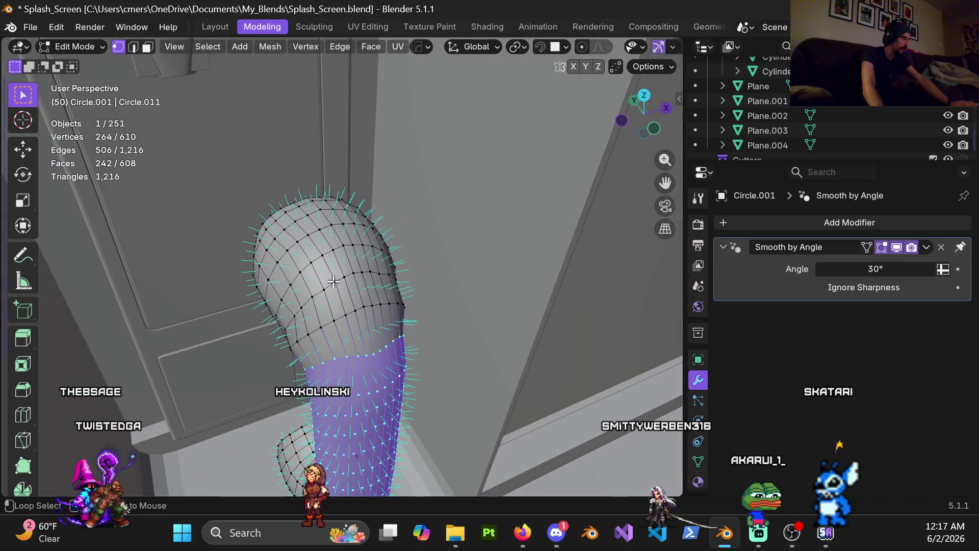
pyautogui.keyDown('alt'); pyautogui.click(332, 281); pyautogui.keyUp('alt')
pyautogui.moveTo(333, 281)
pyautogui.mouseDown(button='middle')
pyautogui.moveTo(256, 332)
pyautogui.moveTo(441, 266)
pyautogui.moveTo(293, 330)
pyautogui.mouseUp(button='middle')
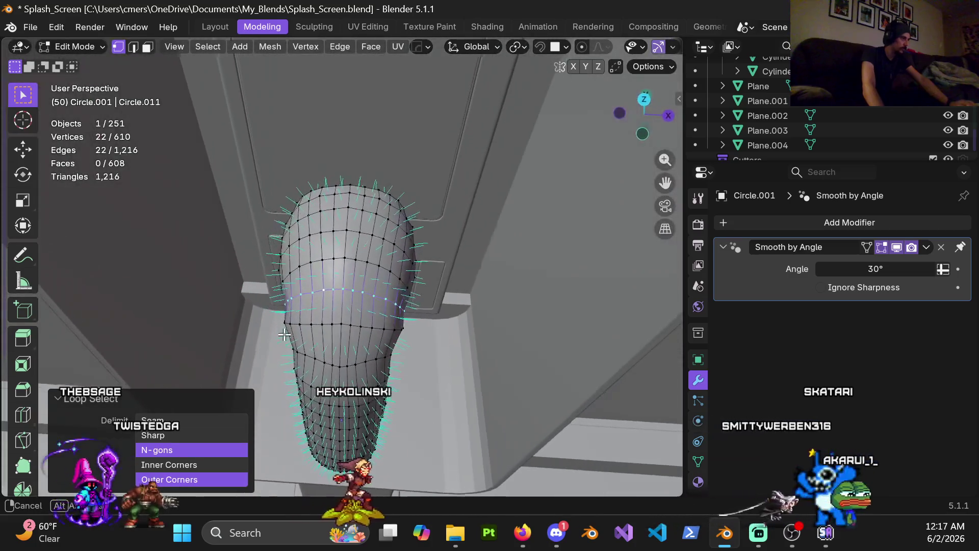
pyautogui.hotkey('alt', 's')
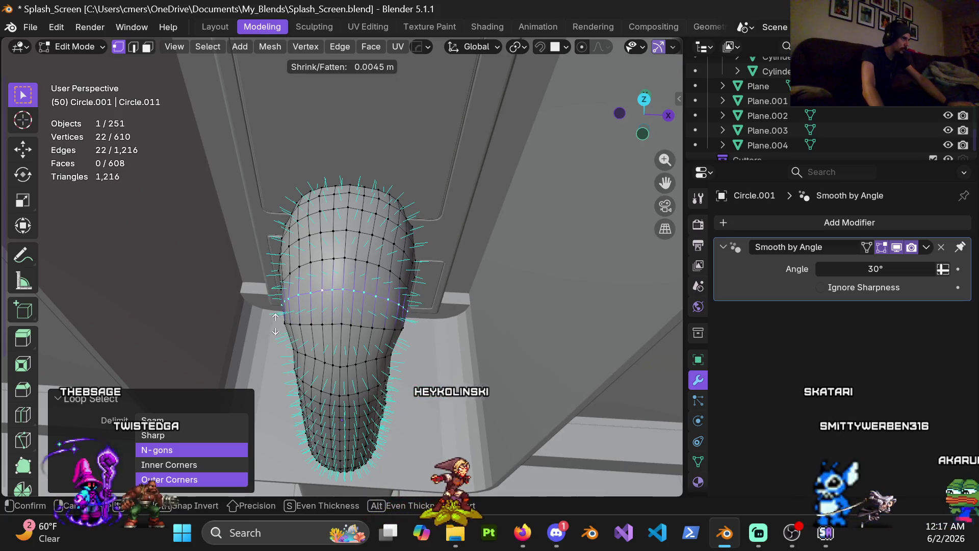
pyautogui.click(272, 324)
# Fatten a ring near the handset's top end outward by about 5 mm
pyautogui.moveTo(272, 324); pyautogui.dragTo(356, 341, button='middle')
pyautogui.press('a')
pyautogui.press('Tab')
pyautogui.press('Tab')
pyautogui.scroll(2, 332, 336)
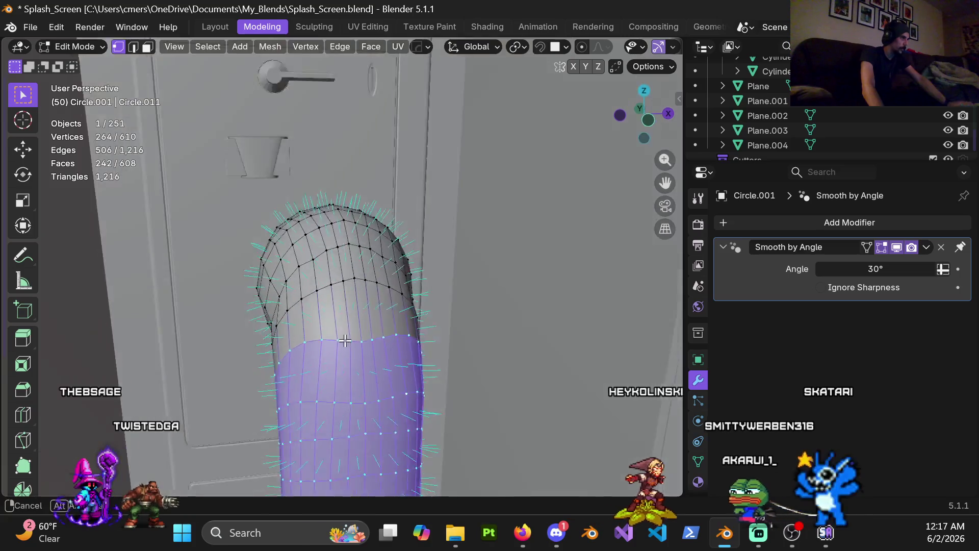
pyautogui.moveTo(332, 337); pyautogui.dragTo(313, 333, button='middle')
pyautogui.keyDown('alt'); pyautogui.click(298, 325); pyautogui.keyUp('alt')
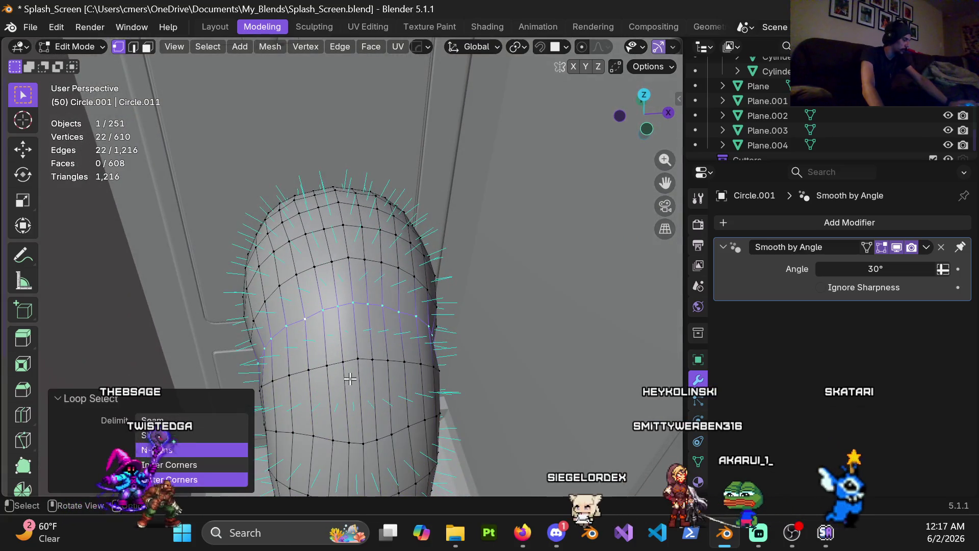
pyautogui.hotkey('alt', 's')
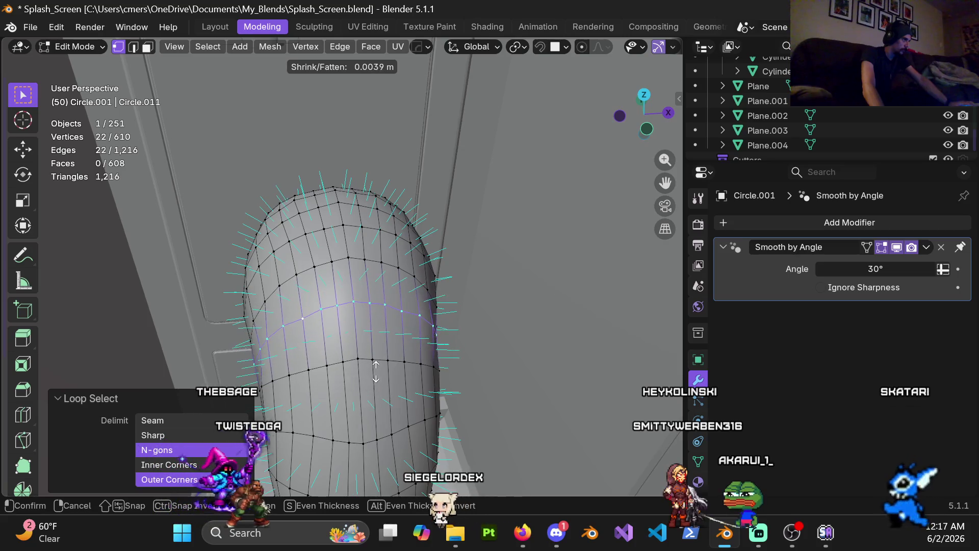
pyautogui.click(374, 368)
pyautogui.moveTo(375, 368)
pyautogui.mouseDown(button='middle')
pyautogui.moveTo(485, 212)
pyautogui.moveTo(482, 186)
pyautogui.moveTo(477, 201)
pyautogui.moveTo(507, 193)
pyautogui.moveTo(527, 212)
pyautogui.moveTo(521, 250)
pyautogui.moveTo(553, 250)
pyautogui.moveTo(527, 269)
pyautogui.moveTo(546, 324)
pyautogui.moveTo(377, 274)
pyautogui.moveTo(532, 276)
pyautogui.moveTo(559, 258)
pyautogui.moveTo(449, 275)
pyautogui.moveTo(336, 275)
pyautogui.moveTo(342, 254)
pyautogui.moveTo(361, 321)
pyautogui.moveTo(396, 322)
pyautogui.moveTo(395, 370)
pyautogui.mouseUp(button='middle')
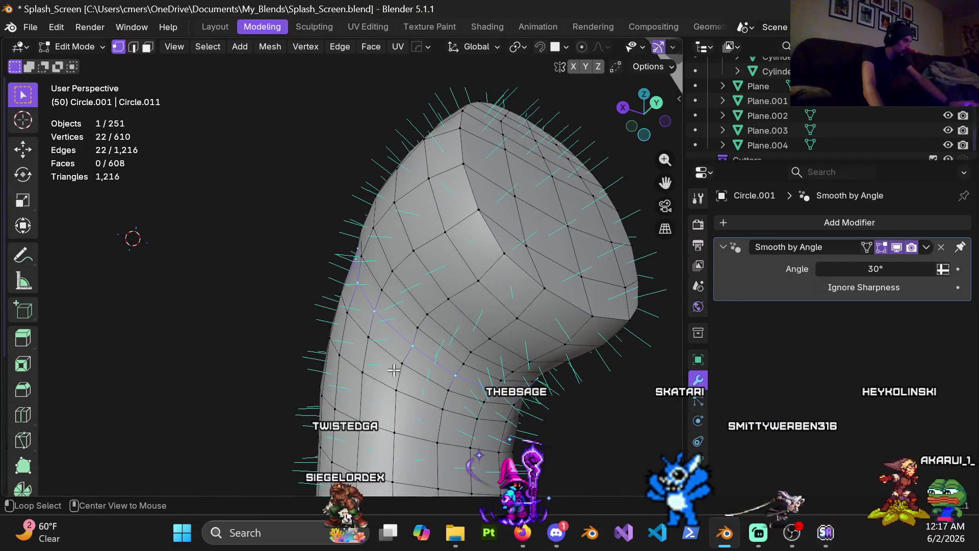
# Fatten the 22-vertex loop at the top of the bend by 0.00123 m
pyautogui.hotkey('alt', 's')
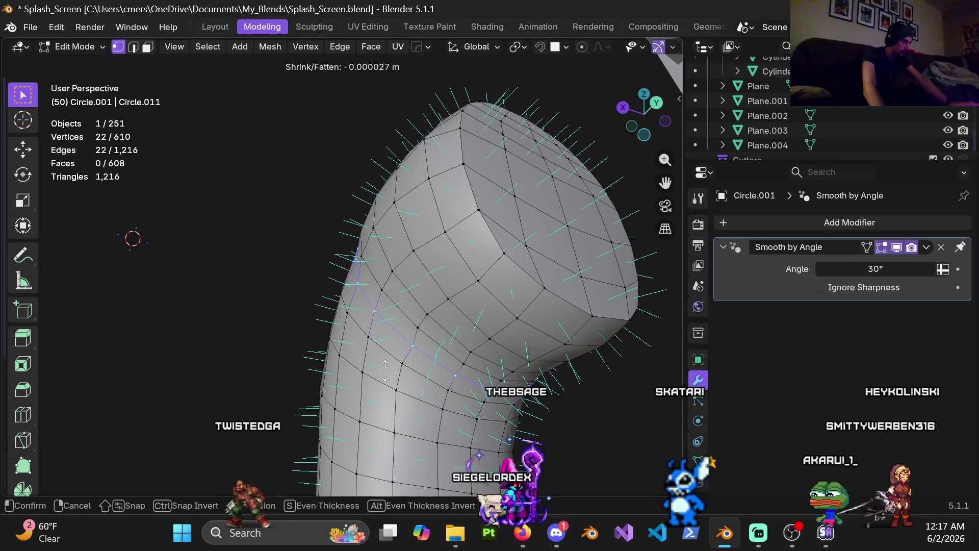
pyautogui.click(400, 349)
pyautogui.moveTo(400, 349)
pyautogui.mouseDown(button='middle')
pyautogui.moveTo(393, 258)
pyautogui.moveTo(334, 256)
pyautogui.moveTo(282, 221)
pyautogui.moveTo(225, 247)
pyautogui.moveTo(167, 295)
pyautogui.moveTo(284, 361)
pyautogui.moveTo(158, 350)
pyautogui.moveTo(50, 279)
pyautogui.moveTo(138, 290)
pyautogui.moveTo(329, 271)
pyautogui.moveTo(406, 330)
pyautogui.moveTo(310, 350)
pyautogui.moveTo(341, 337)
pyautogui.moveTo(289, 332)
pyautogui.moveTo(349, 334)
pyautogui.moveTo(361, 273)
pyautogui.moveTo(466, 333)
pyautogui.mouseUp(button='middle')
pyautogui.press('Tab')
pyautogui.press('Tab')
pyautogui.scroll(3, 361, 272)
pyautogui.keyDown('alt'); pyautogui.click(360, 272); pyautogui.keyUp('alt')
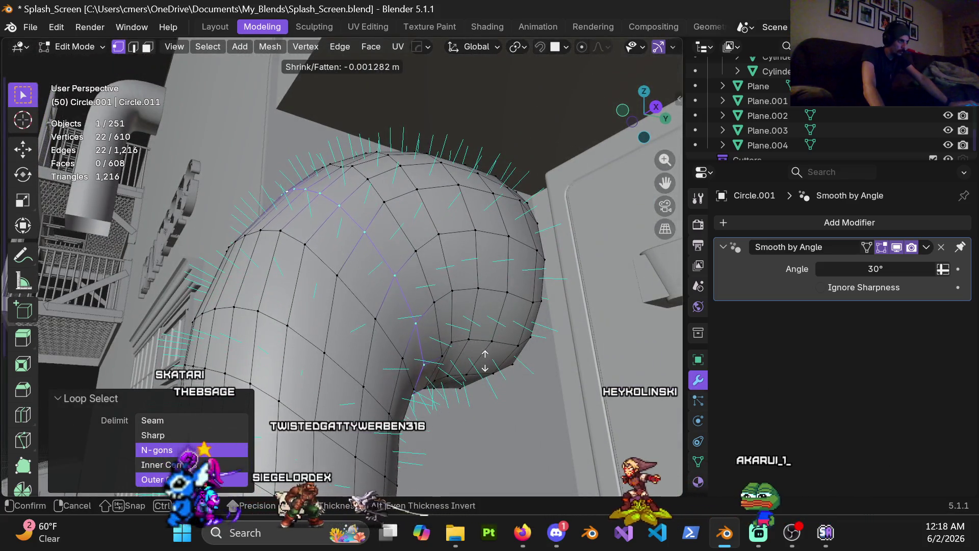
pyautogui.click(473, 306)
pyautogui.moveTo(315, 344)
pyautogui.mouseDown(button='middle')
pyautogui.moveTo(382, 328)
pyautogui.moveTo(164, 310)
pyautogui.moveTo(319, 303)
pyautogui.mouseUp(button='middle')
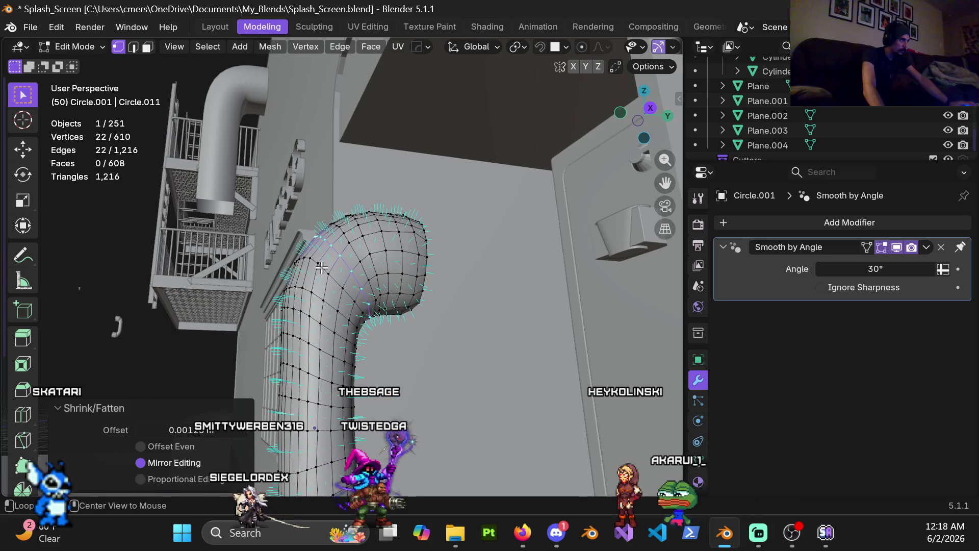
# Select the edge loops running down the handset's middle grip
pyautogui.keyDown('alt'); pyautogui.click(313, 295); pyautogui.keyUp('alt')
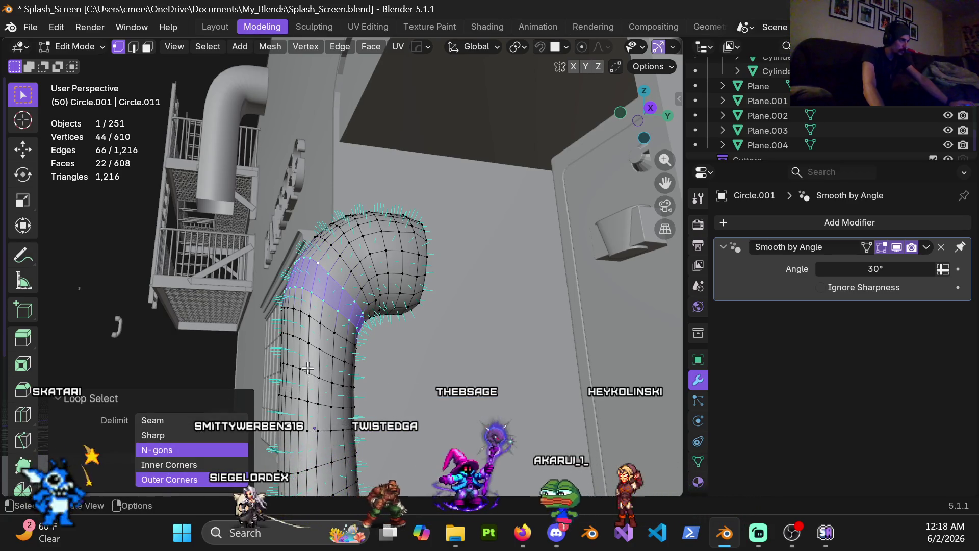
pyautogui.scroll(-1, 317, 316)
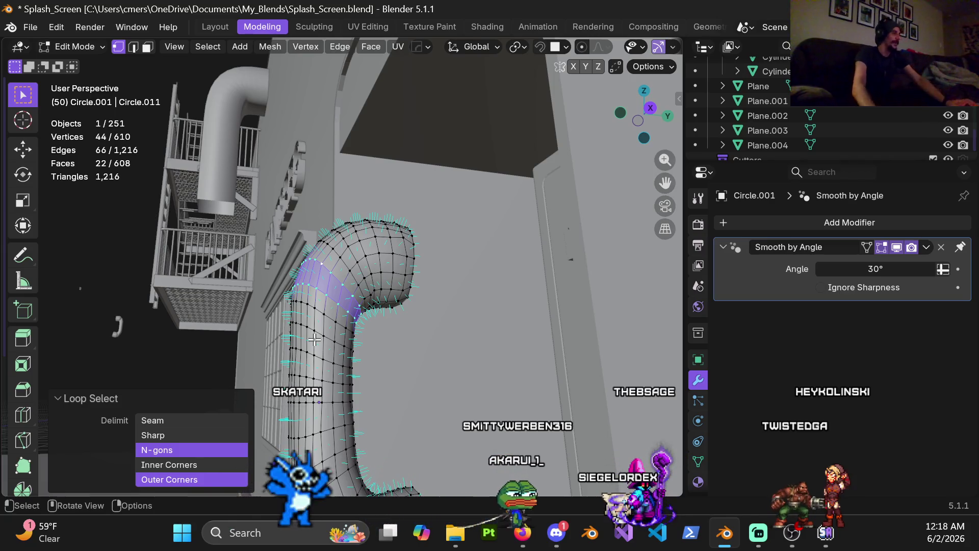
pyautogui.moveTo(317, 317)
pyautogui.mouseDown(button='middle')
pyautogui.moveTo(329, 287)
pyautogui.moveTo(323, 247)
pyautogui.mouseUp(button='middle')
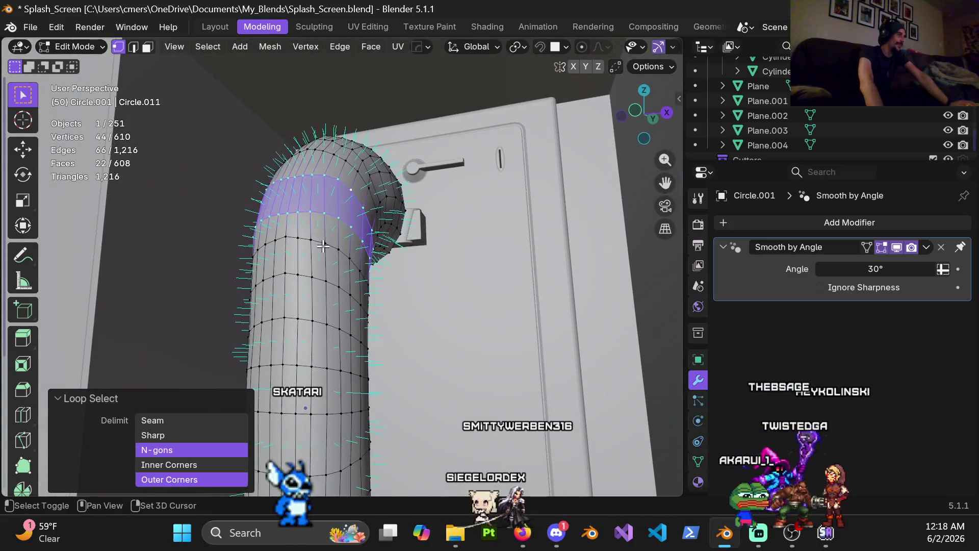
pyautogui.keyDown('alt'); pyautogui.keyDown('shift'); pyautogui.click(319, 276); pyautogui.keyUp('shift'); pyautogui.keyUp('alt')
pyautogui.keyDown('alt'); pyautogui.keyDown('shift'); pyautogui.click(317, 323); pyautogui.keyUp('shift'); pyautogui.keyUp('alt')
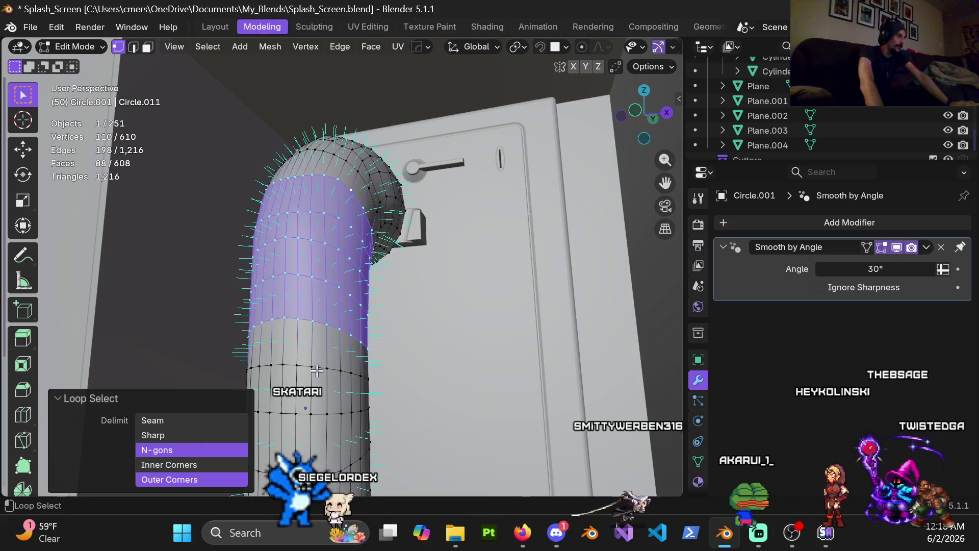
pyautogui.keyDown('alt'); pyautogui.keyDown('shift'); pyautogui.click(324, 368); pyautogui.keyUp('shift'); pyautogui.keyUp('alt')
pyautogui.keyDown('alt'); pyautogui.keyDown('shift'); pyautogui.click(316, 414); pyautogui.keyUp('shift'); pyautogui.keyUp('alt')
pyautogui.keyDown('shift'); pyautogui.moveTo(316, 416); pyautogui.dragTo(339, 222, button='middle'); pyautogui.keyUp('shift')
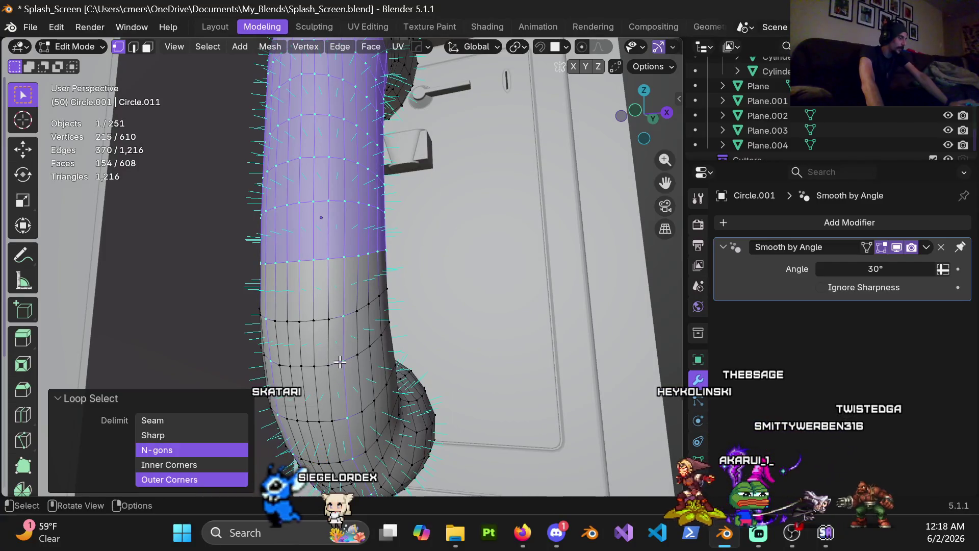
# Fix the grip loop selection down to the lower bend and thin it by -0.0158 m
pyautogui.hotkey('ctrl', 'z')
pyautogui.keyDown('alt'); pyautogui.keyDown('shift'); pyautogui.click(337, 318); pyautogui.keyUp('shift'); pyautogui.keyUp('alt')
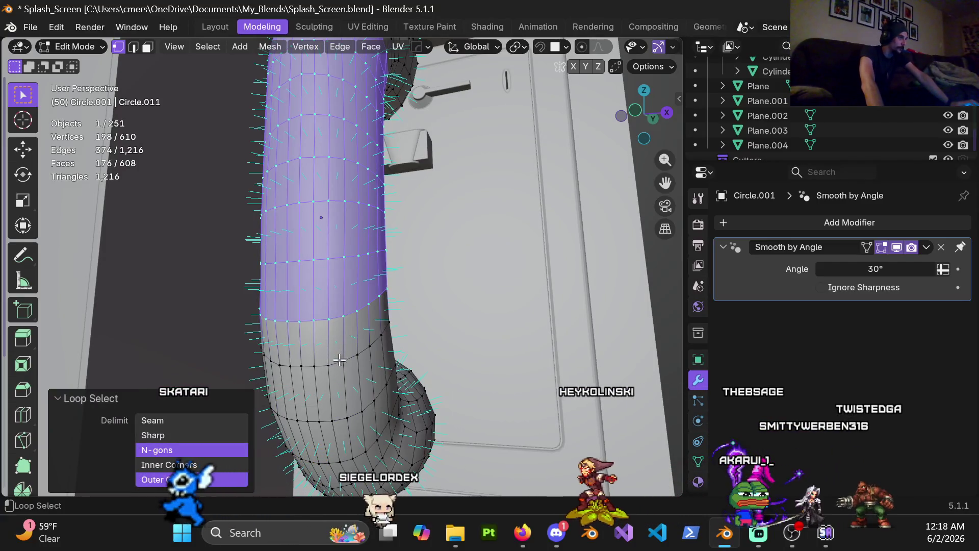
pyautogui.keyDown('alt'); pyautogui.keyDown('shift'); pyautogui.click(339, 361); pyautogui.keyUp('shift'); pyautogui.keyUp('alt')
pyautogui.keyDown('shift'); pyautogui.moveTo(344, 447); pyautogui.dragTo(318, 264, button='middle'); pyautogui.keyUp('shift')
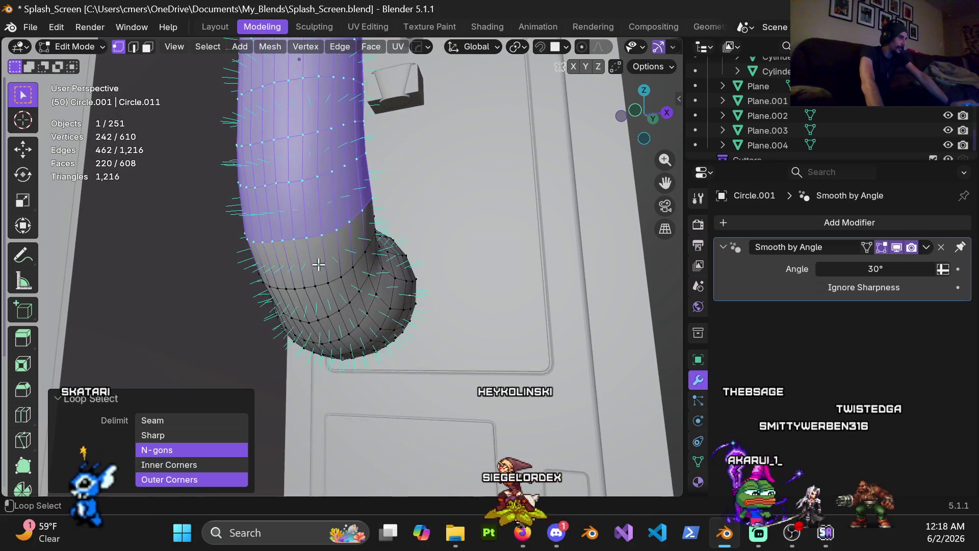
pyautogui.keyDown('alt'); pyautogui.keyDown('shift'); pyautogui.click(333, 315); pyautogui.keyUp('shift'); pyautogui.keyUp('alt')
pyautogui.moveTo(333, 314)
pyautogui.mouseDown(button='middle')
pyautogui.moveTo(321, 303)
pyautogui.moveTo(277, 308)
pyautogui.moveTo(300, 263)
pyautogui.moveTo(223, 447)
pyautogui.mouseUp(button='middle')
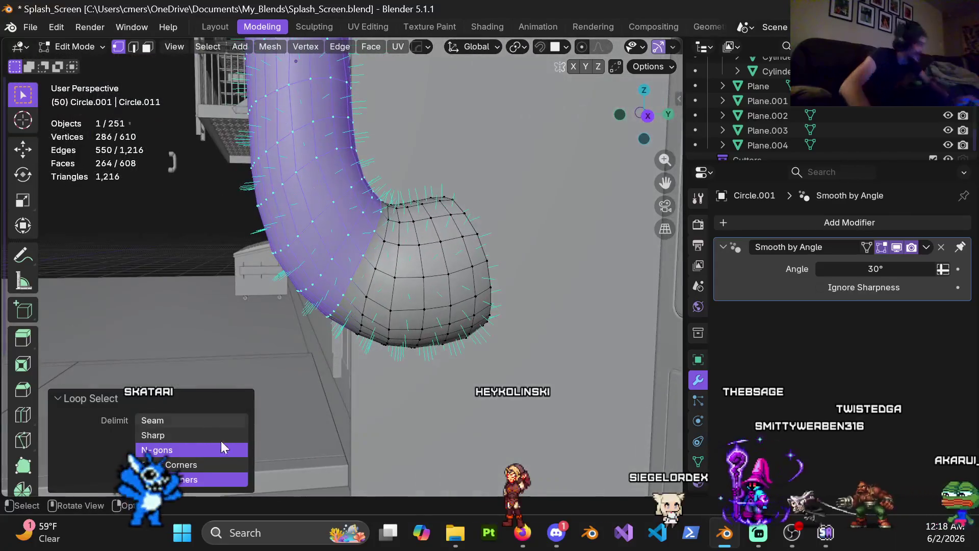
pyautogui.moveTo(410, 233)
pyautogui.mouseDown(button='middle')
pyautogui.moveTo(405, 289)
pyautogui.moveTo(343, 221)
pyautogui.moveTo(413, 173)
pyautogui.moveTo(354, 297)
pyautogui.moveTo(356, 267)
pyautogui.moveTo(393, 274)
pyautogui.moveTo(444, 244)
pyautogui.moveTo(365, 235)
pyautogui.moveTo(330, 296)
pyautogui.moveTo(339, 282)
pyautogui.moveTo(327, 266)
pyautogui.moveTo(446, 326)
pyautogui.moveTo(362, 323)
pyautogui.mouseUp(button='middle')
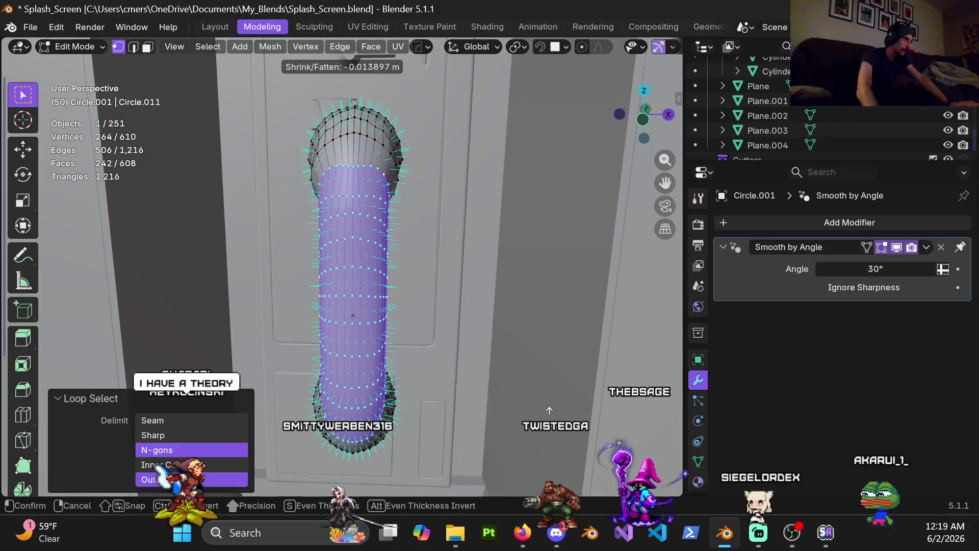
pyautogui.click(555, 439)
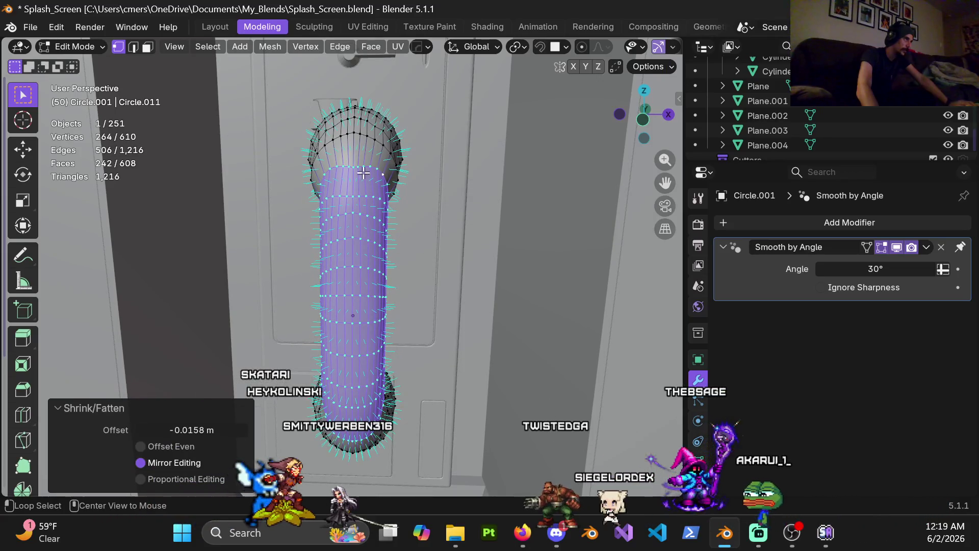
# Tuck in one loop near the handset's top end by -0.00575 m
pyautogui.keyDown('alt'); pyautogui.click(372, 135); pyautogui.keyUp('alt')
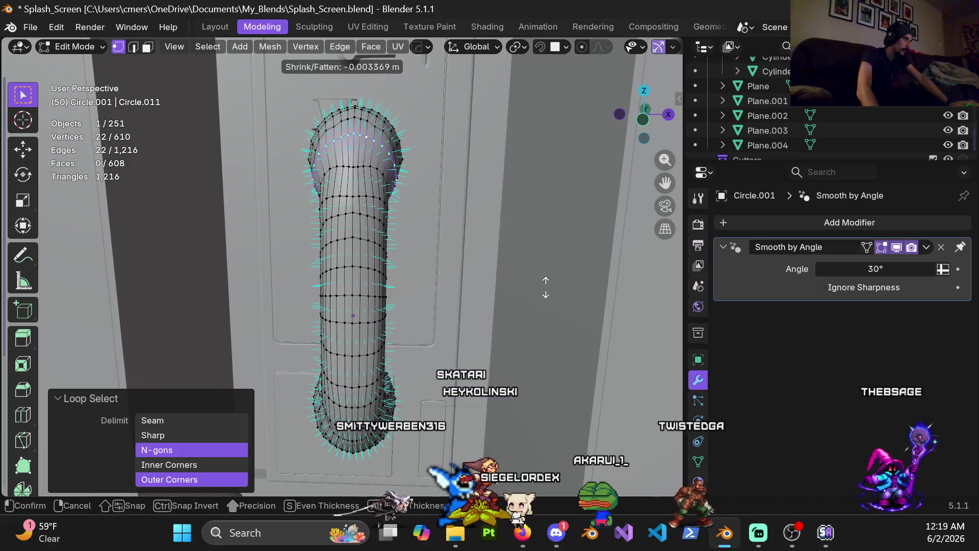
pyautogui.click(554, 308)
pyautogui.moveTo(544, 308)
pyautogui.mouseDown(button='middle')
pyautogui.moveTo(395, 264)
pyautogui.moveTo(465, 258)
pyautogui.moveTo(448, 268)
pyautogui.moveTo(415, 258)
pyautogui.moveTo(353, 335)
pyautogui.moveTo(386, 246)
pyautogui.mouseUp(button='middle')
pyautogui.scroll(5, 354, 335)
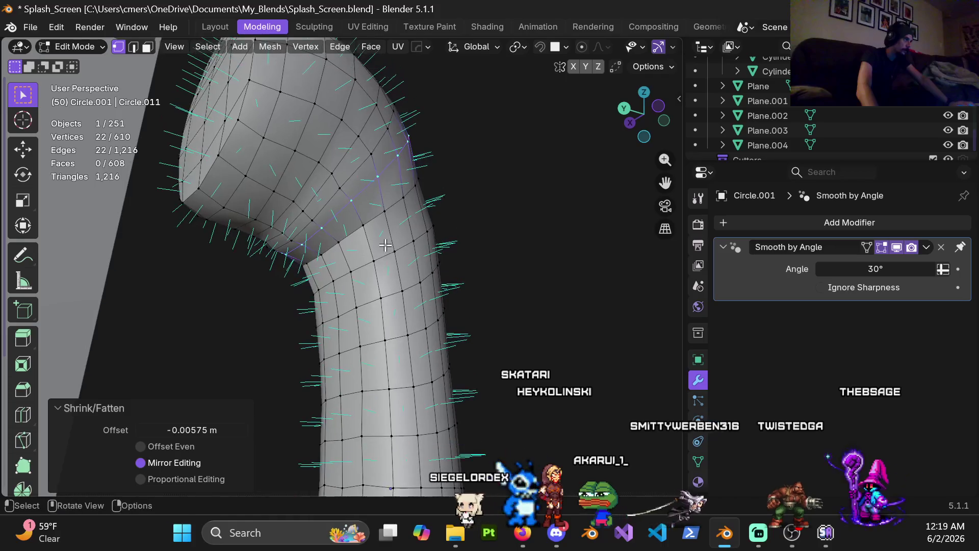
# Edge-slide the selected loop, then fill a loop near the earpiece with a face
pyautogui.press('g')
pyautogui.click(391, 242)
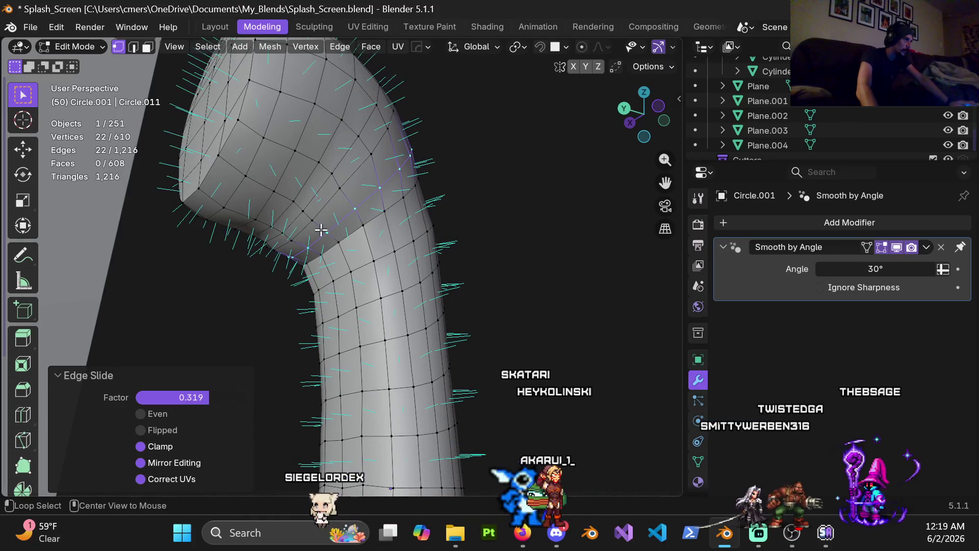
pyautogui.keyDown('alt'); pyautogui.click(326, 240); pyautogui.keyUp('alt')
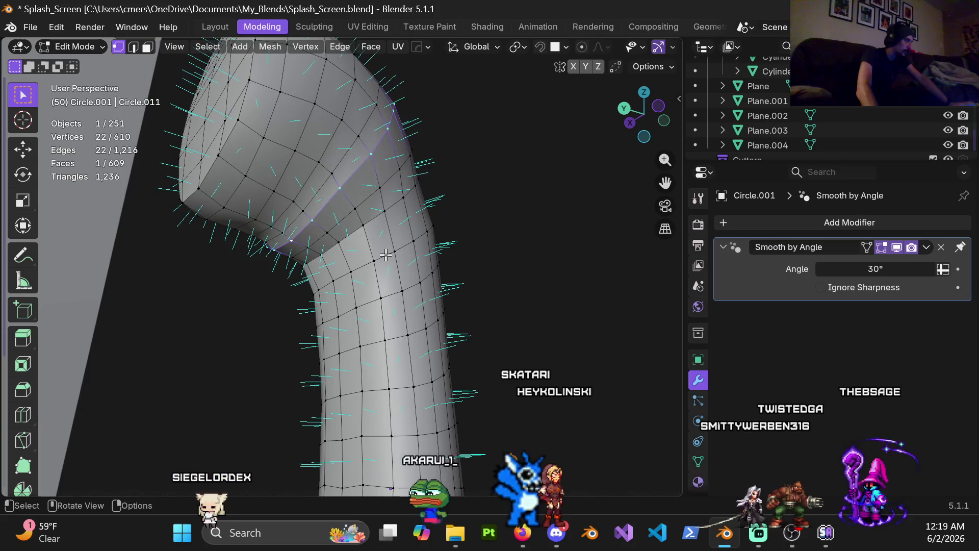
pyautogui.rightClick(384, 253)
pyautogui.press('f')
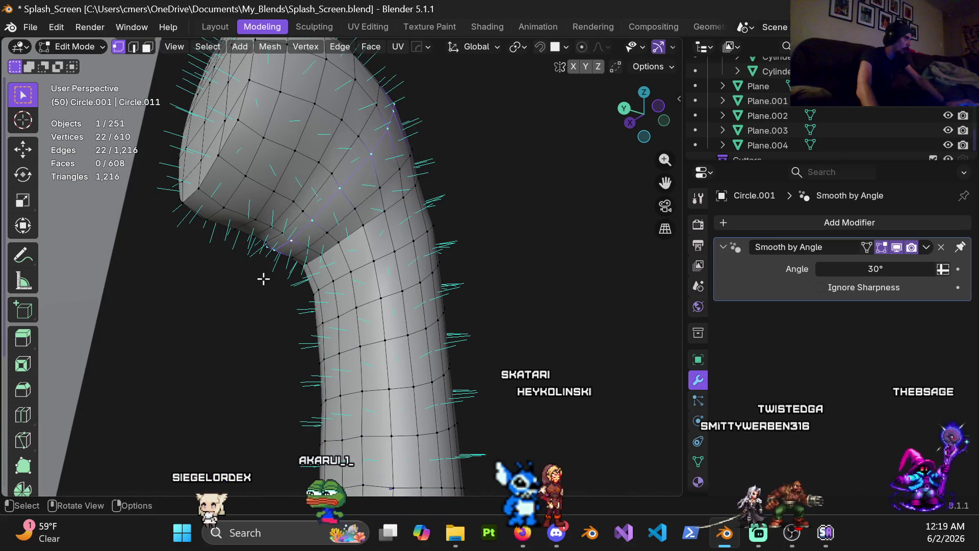
# Slide the neighbouring upper-bend loop by 0.264 and shrink it by -0.00158 m
pyautogui.keyDown('alt'); pyautogui.click(333, 209); pyautogui.keyUp('alt')
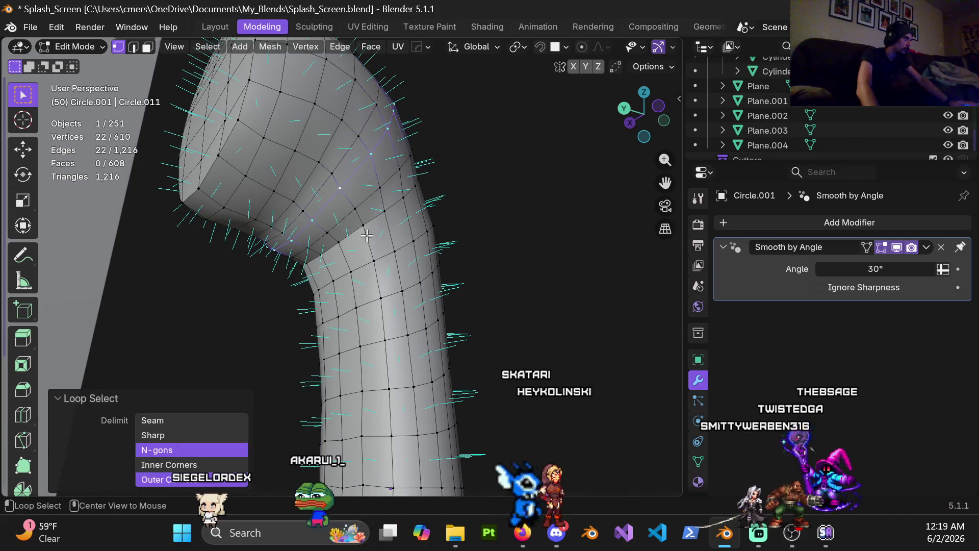
pyautogui.press('g')
pyautogui.press('g')
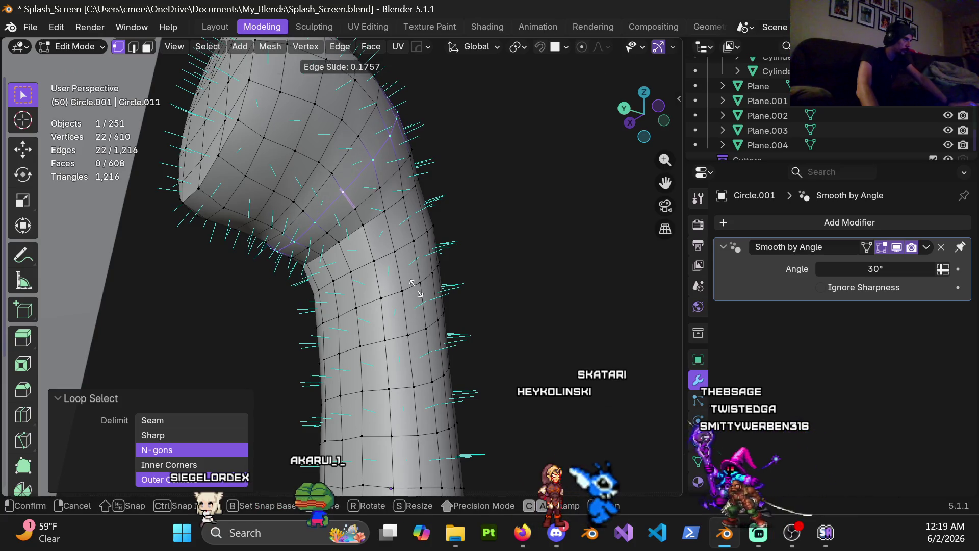
pyautogui.click(490, 311)
pyautogui.hotkey('alt', 's')
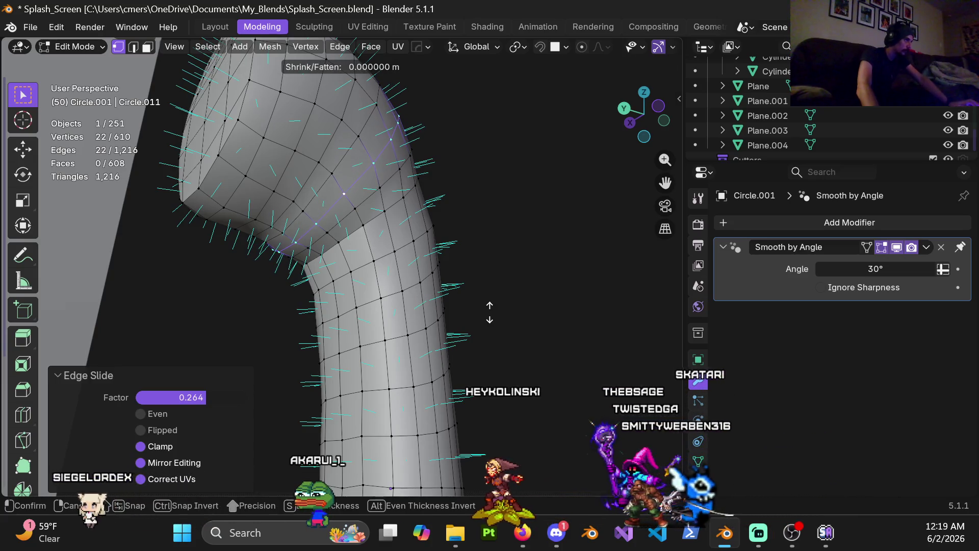
pyautogui.click(475, 338)
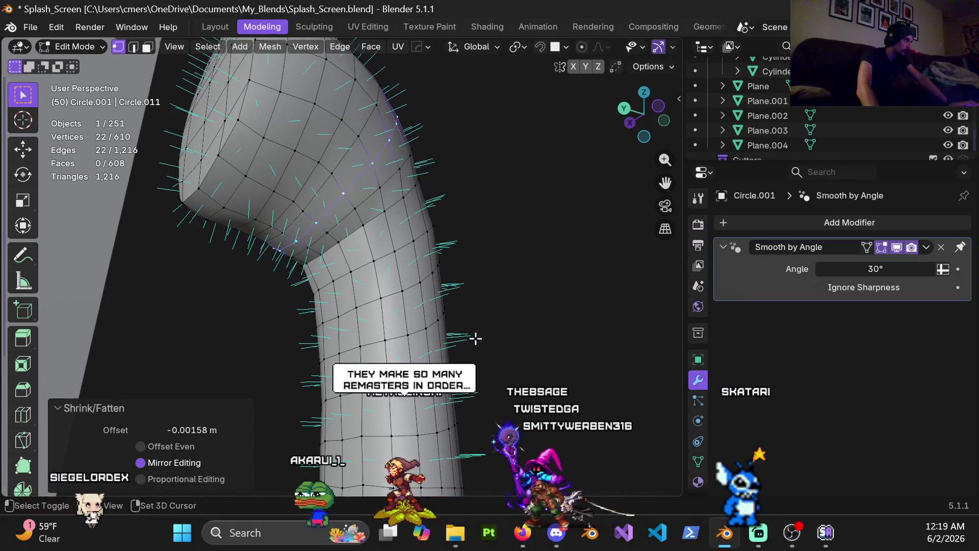
pyautogui.moveTo(476, 339)
pyautogui.mouseDown(button='middle')
pyautogui.moveTo(324, 309)
pyautogui.moveTo(339, 311)
pyautogui.moveTo(350, 284)
pyautogui.moveTo(491, 284)
pyautogui.mouseUp(button='middle')
# Switch the handset to Object Mode and back into Edit Mode
pyautogui.hotkey('ctrl', 'Tab')
pyautogui.click(350, 312)
pyautogui.hotkey('ctrl', 'Tab')
pyautogui.click(564, 290)
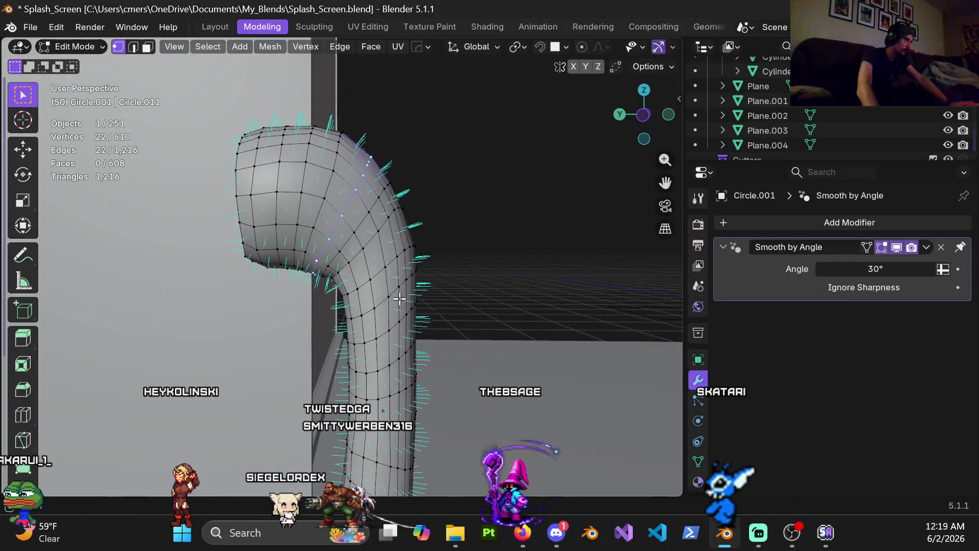
# Move a short path of vertices on the inner bend and check it in Object Mode
pyautogui.scroll(3, 399, 300)
pyautogui.moveTo(399, 300); pyautogui.dragTo(411, 238, button='middle')
pyautogui.moveTo(389, 182)
pyautogui.mouseDown(button='middle')
pyautogui.moveTo(459, 258)
pyautogui.moveTo(284, 226)
pyautogui.mouseUp(button='middle')
pyautogui.keyDown('ctrl'); pyautogui.click(205, 164); pyautogui.keyUp('ctrl')
pyautogui.moveTo(205, 163)
pyautogui.mouseDown(button='middle')
pyautogui.moveTo(393, 245)
pyautogui.moveTo(346, 203)
pyautogui.mouseUp(button='middle')
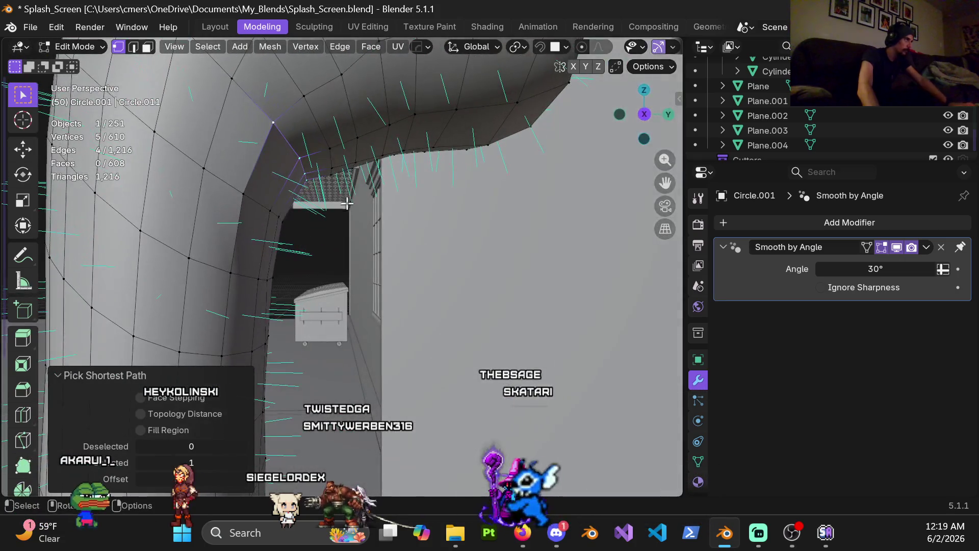
pyautogui.click(353, 264)
pyautogui.press('Tab')
pyautogui.moveTo(286, 193)
pyautogui.mouseDown(button='middle')
pyautogui.moveTo(210, 173)
pyautogui.moveTo(220, 141)
pyautogui.moveTo(362, 266)
pyautogui.moveTo(328, 205)
pyautogui.moveTo(412, 306)
pyautogui.moveTo(367, 261)
pyautogui.mouseUp(button='middle')
pyautogui.press('Tab')
# Nudge a single edge on the inner bend slightly
pyautogui.keyDown('alt'); pyautogui.click(374, 262); pyautogui.keyUp('alt')
pyautogui.moveTo(404, 289)
pyautogui.mouseDown(button='middle')
pyautogui.moveTo(323, 260)
pyautogui.moveTo(346, 256)
pyautogui.moveTo(357, 285)
pyautogui.moveTo(321, 343)
pyautogui.moveTo(376, 311)
pyautogui.moveTo(411, 259)
pyautogui.mouseUp(button='middle')
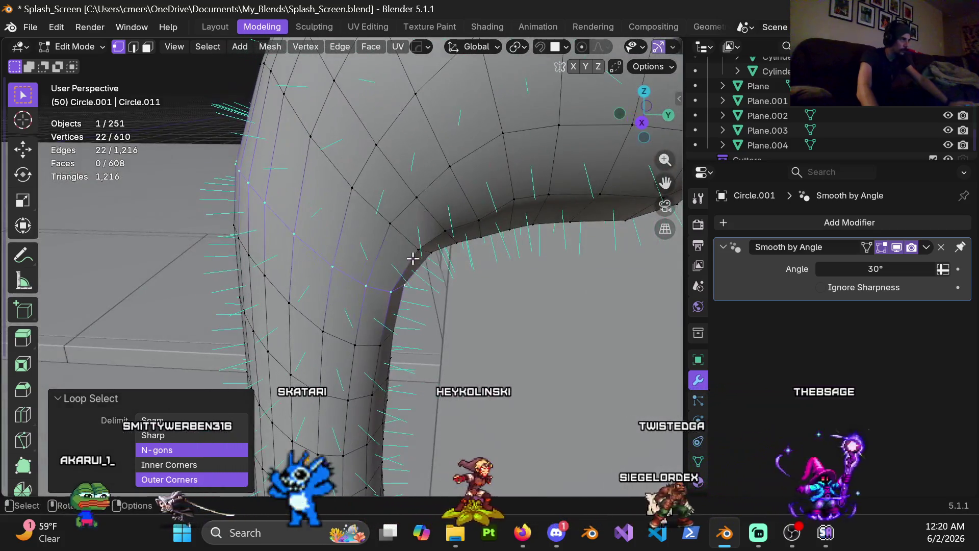
pyautogui.click(407, 280)
pyautogui.moveTo(391, 291)
pyautogui.mouseDown(button='middle')
pyautogui.moveTo(362, 319)
pyautogui.moveTo(389, 323)
pyautogui.moveTo(277, 280)
pyautogui.moveTo(319, 255)
pyautogui.moveTo(378, 255)
pyautogui.mouseUp(button='middle')
pyautogui.press('g')
pyautogui.click(435, 325)
# Move two vertices on the bend slightly and return to Object Mode
pyautogui.keyDown('shift'); pyautogui.click(395, 297); pyautogui.keyUp('shift')
pyautogui.keyDown('shift'); pyautogui.click(395, 297); pyautogui.keyUp('shift')
pyautogui.moveTo(395, 297)
pyautogui.mouseDown(button='middle')
pyautogui.moveTo(417, 364)
pyautogui.moveTo(378, 330)
pyautogui.moveTo(342, 274)
pyautogui.moveTo(403, 312)
pyautogui.mouseUp(button='middle')
pyautogui.press('g')
pyautogui.click(418, 357)
pyautogui.press('Tab')
pyautogui.scroll(-5, 364, 305)
# Orbit around the handset on the booth door to view it from two angles
pyautogui.moveTo(309, 340)
pyautogui.mouseDown(button='middle')
pyautogui.moveTo(311, 255)
pyautogui.moveTo(313, 275)
pyautogui.mouseUp(button='middle')
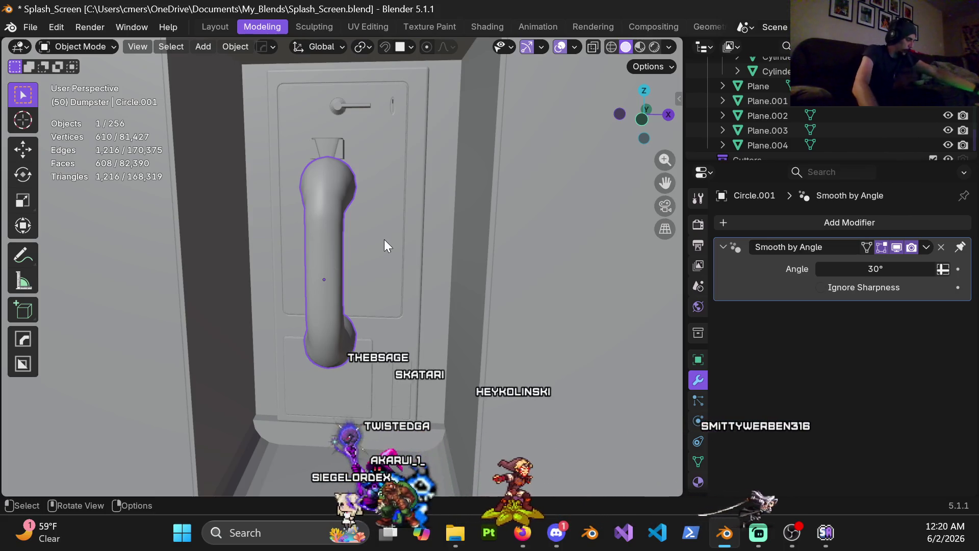
pyautogui.moveTo(393, 220)
pyautogui.mouseDown(button='middle')
pyautogui.moveTo(300, 253)
pyautogui.moveTo(273, 280)
pyautogui.moveTo(322, 287)
pyautogui.mouseUp(button='middle')
# Move the handset along Y onto the booth door
pyautogui.press('g')
pyautogui.press('y')
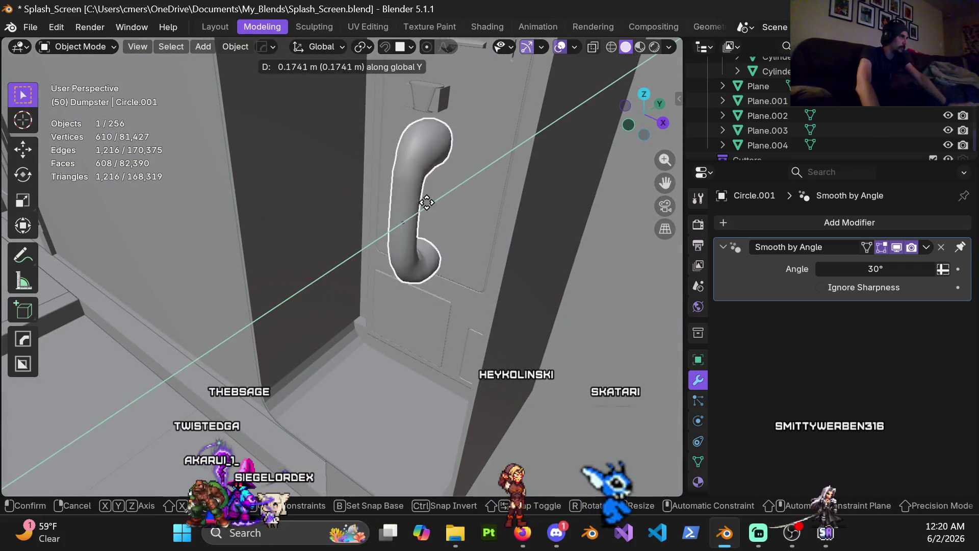
pyautogui.click(433, 200)
pyautogui.moveTo(434, 199)
pyautogui.mouseDown(button='middle')
pyautogui.moveTo(509, 200)
pyautogui.moveTo(495, 206)
pyautogui.moveTo(460, 189)
pyautogui.moveTo(466, 180)
pyautogui.moveTo(459, 256)
pyautogui.mouseUp(button='middle')
# Raise the handset 0.0571 m along Z
pyautogui.press('g')
pyautogui.press('x')
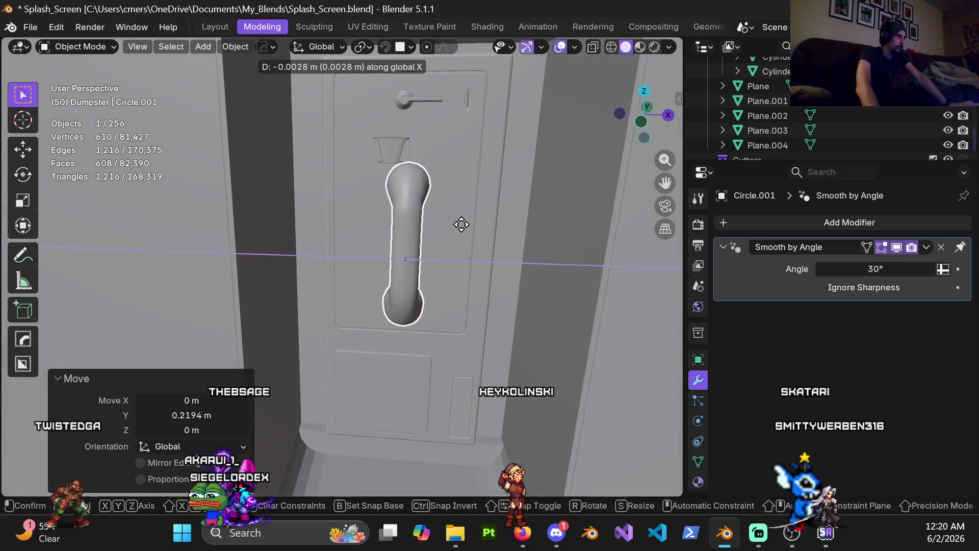
pyautogui.press('z')
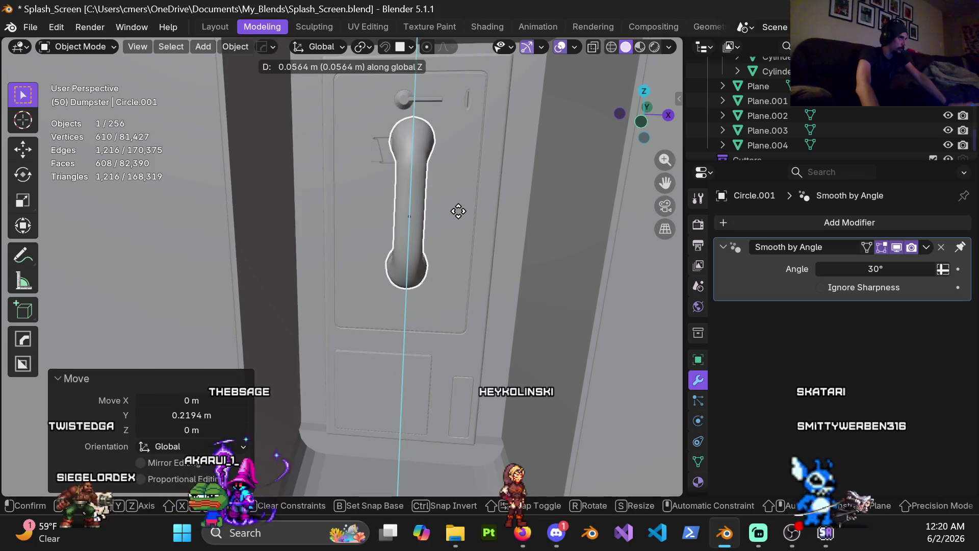
pyautogui.click(457, 214)
pyautogui.moveTo(418, 203)
pyautogui.mouseDown(button='middle')
pyautogui.moveTo(401, 268)
pyautogui.moveTo(423, 203)
pyautogui.moveTo(420, 267)
pyautogui.moveTo(372, 228)
pyautogui.mouseUp(button='middle')
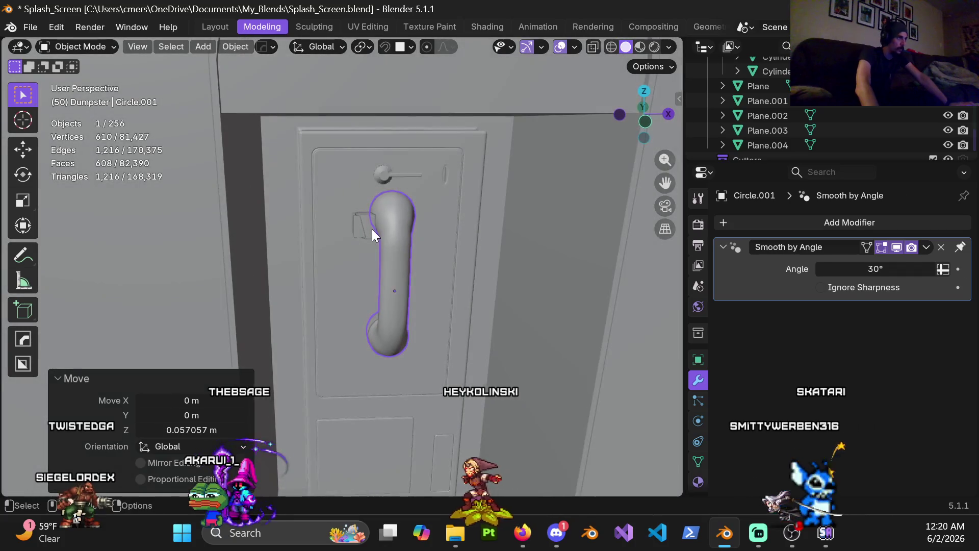
# Hide the object blocking the handset and reselect the handset
pyautogui.click(372, 228)
pyautogui.scroll(-4, 373, 262)
pyautogui.scroll(3, 364, 274)
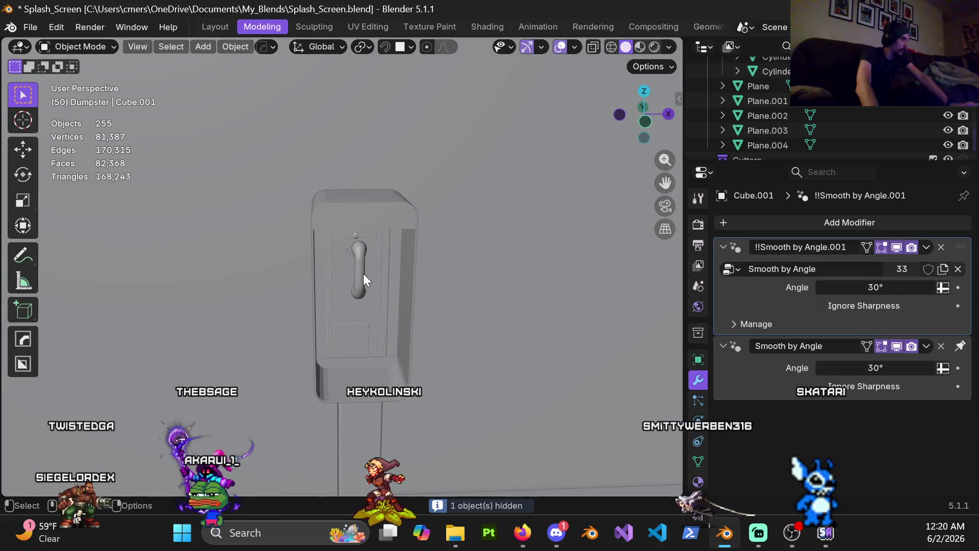
pyautogui.press('h')
pyautogui.click(378, 265)
pyautogui.moveTo(390, 283)
pyautogui.keyDown('ctrl'); pyautogui.mouseDown(button='middle')
pyautogui.moveTo(375, 238)
pyautogui.moveTo(387, 264)
pyautogui.moveTo(381, 307)
pyautogui.moveTo(380, 249)
pyautogui.moveTo(390, 282)
pyautogui.moveTo(463, 297)
pyautogui.mouseUp(button='middle'); pyautogui.keyUp('ctrl')
pyautogui.press('s')
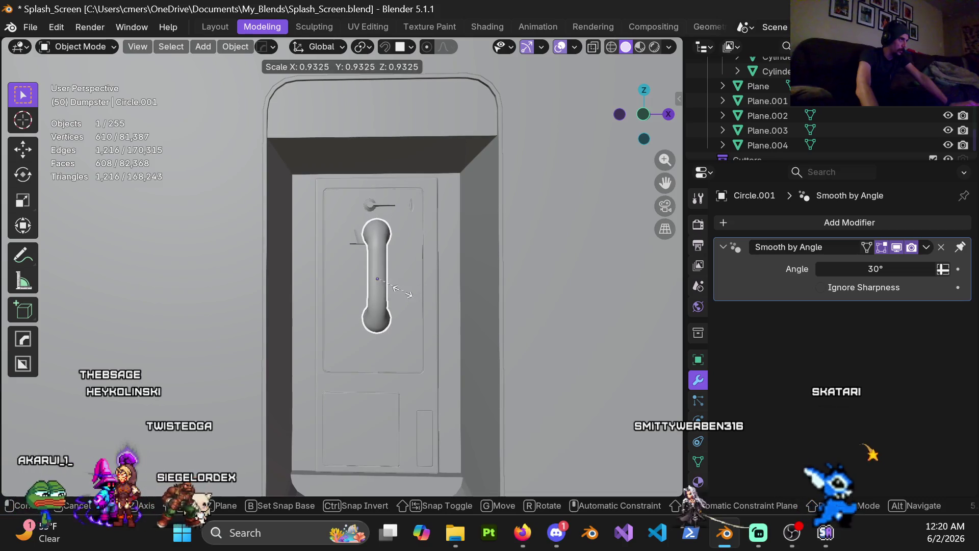
# Scale the handset down to 0.6
pyautogui.rightClick(406, 295)
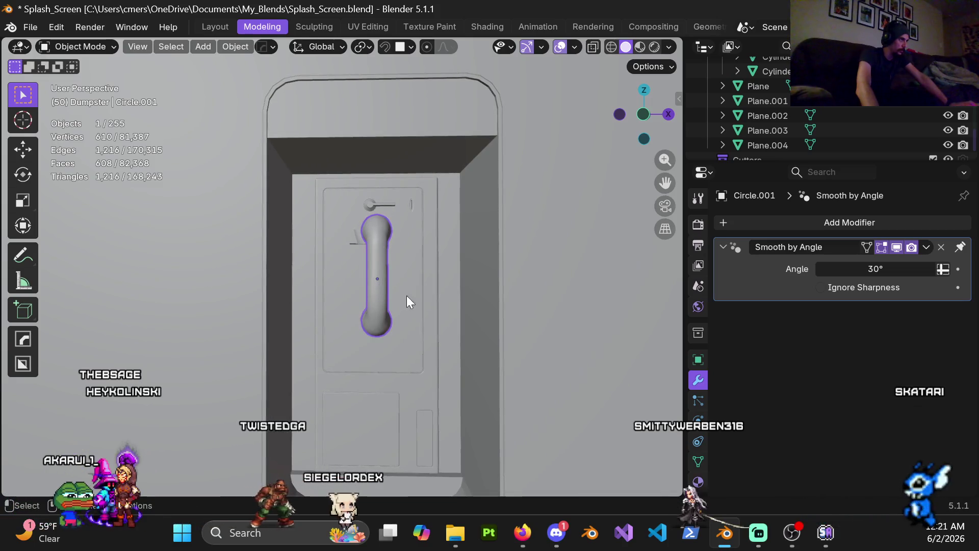
pyautogui.press('s')
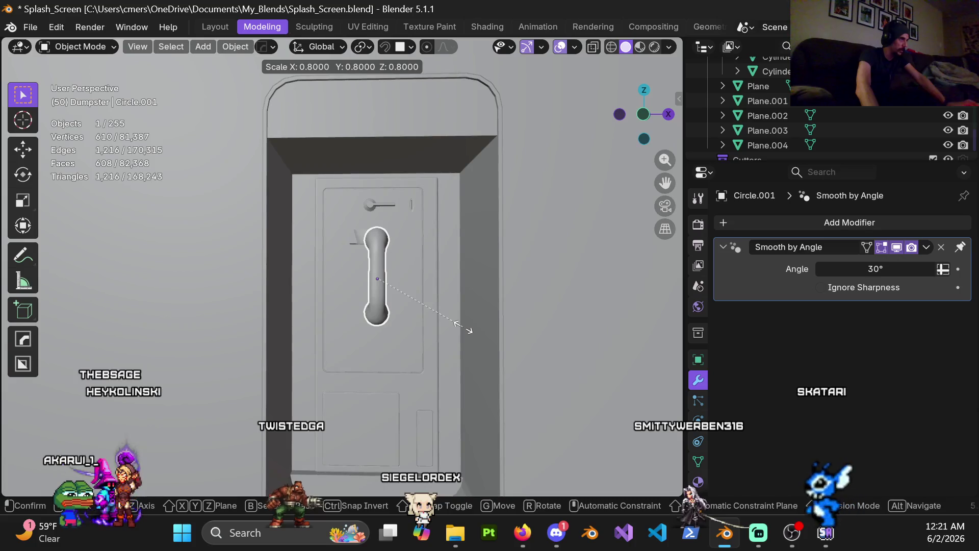
pyautogui.click(446, 317)
pyautogui.scroll(2, 409, 282)
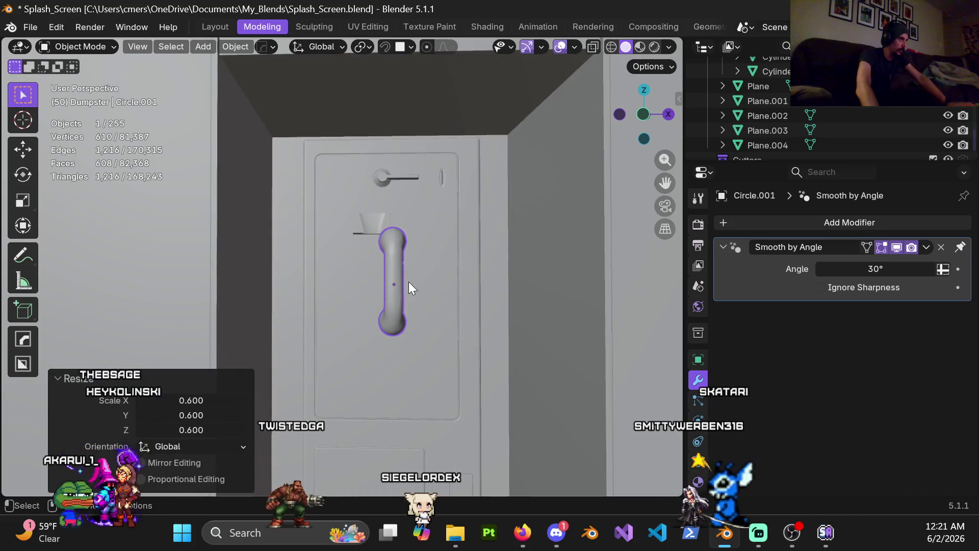
pyautogui.moveTo(415, 259)
pyautogui.mouseDown(button='middle')
pyautogui.moveTo(380, 283)
pyautogui.moveTo(402, 289)
pyautogui.moveTo(409, 281)
pyautogui.mouseUp(button='middle')
# Move the handset up and left beside the hook on the door
pyautogui.press('g')
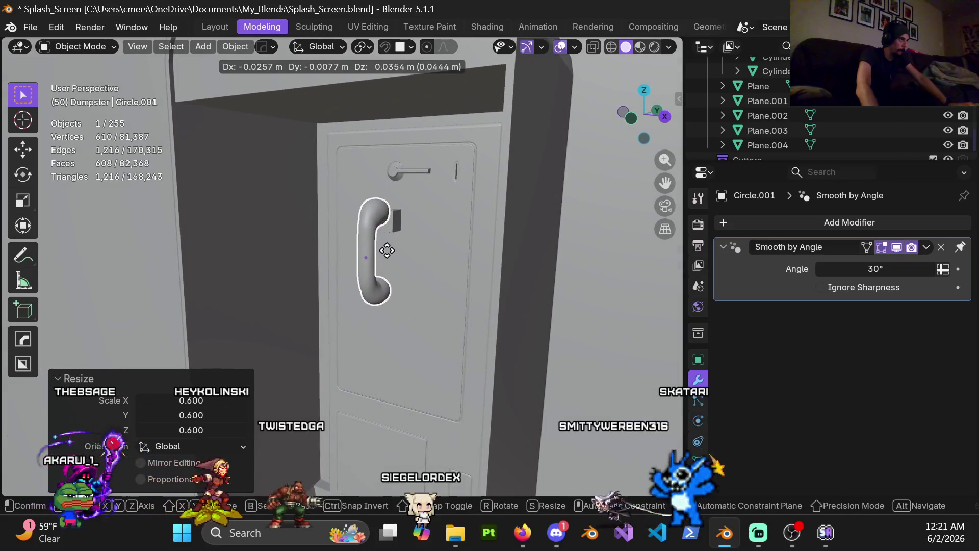
pyautogui.click(387, 250)
pyautogui.moveTo(362, 253)
pyautogui.mouseDown(button='middle')
pyautogui.moveTo(440, 246)
pyautogui.moveTo(353, 329)
pyautogui.moveTo(205, 308)
pyautogui.moveTo(238, 308)
pyautogui.moveTo(213, 347)
pyautogui.moveTo(241, 411)
pyautogui.moveTo(382, 410)
pyautogui.moveTo(353, 436)
pyautogui.moveTo(387, 377)
pyautogui.moveTo(399, 321)
pyautogui.moveTo(377, 349)
pyautogui.moveTo(384, 338)
pyautogui.mouseUp(button='middle')
pyautogui.scroll(2, 438, 237)
pyautogui.press('g')
pyautogui.press('y')
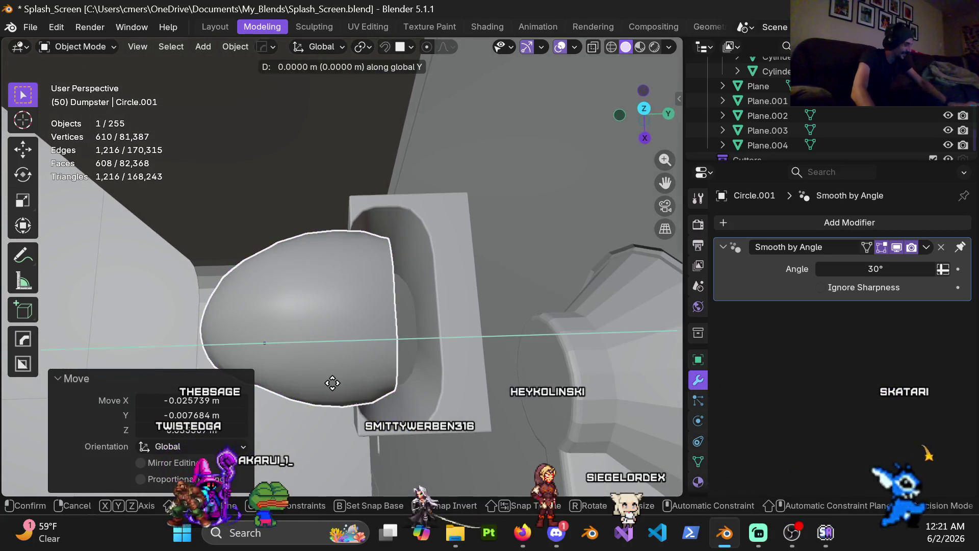
# Nudge the handset 0.0066 m along Y against the hook, then orbit to check it
pyautogui.click(516, 375)
pyautogui.moveTo(314, 348)
pyautogui.mouseDown(button='middle')
pyautogui.moveTo(450, 222)
pyautogui.moveTo(376, 257)
pyautogui.moveTo(428, 276)
pyautogui.moveTo(375, 288)
pyautogui.moveTo(449, 237)
pyautogui.moveTo(369, 249)
pyautogui.mouseUp(button='middle')
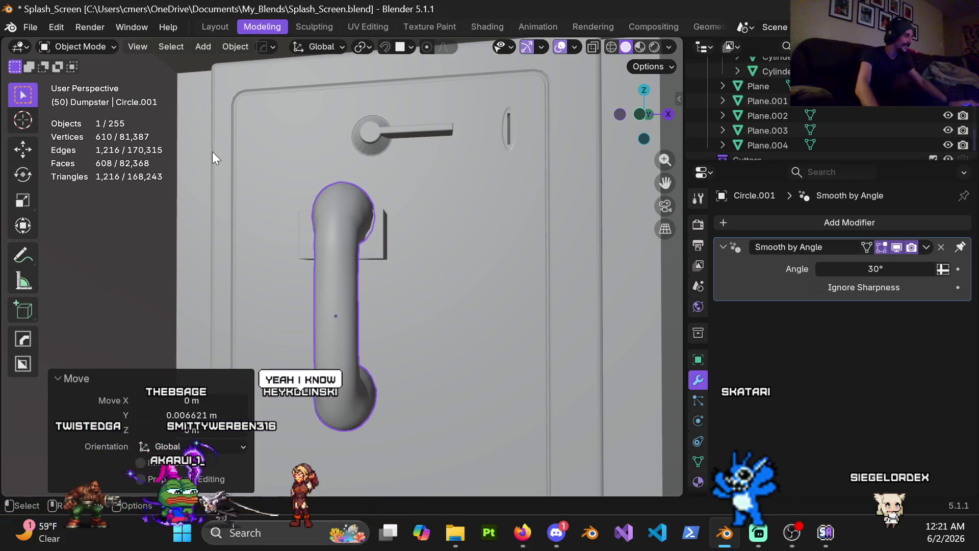
pyautogui.moveTo(397, 257)
pyautogui.mouseDown(button='middle')
pyautogui.moveTo(365, 247)
pyautogui.moveTo(376, 285)
pyautogui.moveTo(378, 240)
pyautogui.moveTo(421, 227)
pyautogui.moveTo(393, 271)
pyautogui.moveTo(383, 238)
pyautogui.moveTo(421, 259)
pyautogui.moveTo(407, 276)
pyautogui.moveTo(335, 271)
pyautogui.moveTo(360, 283)
pyautogui.mouseUp(button='middle')
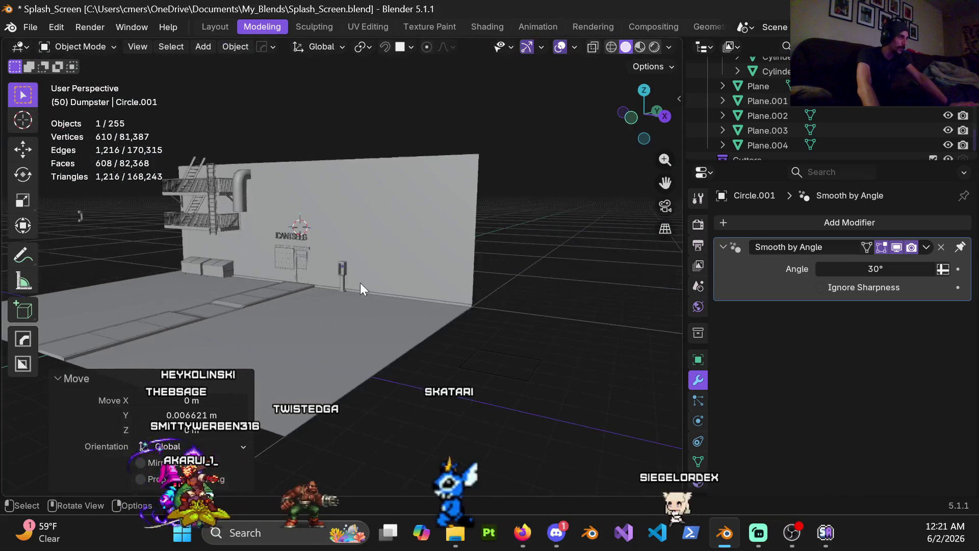
pyautogui.click(526, 309)
pyautogui.press('KP_0')
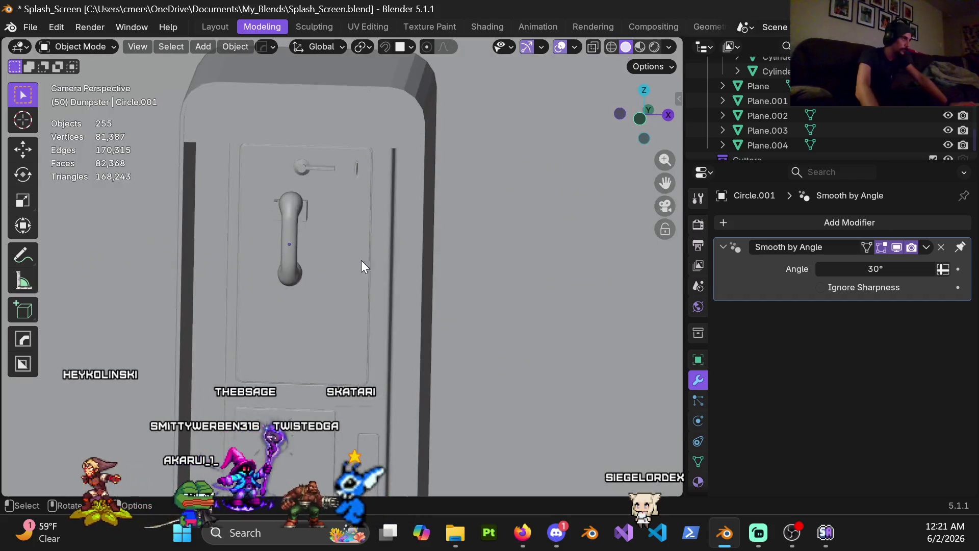
pyautogui.scroll(-6, 360, 261)
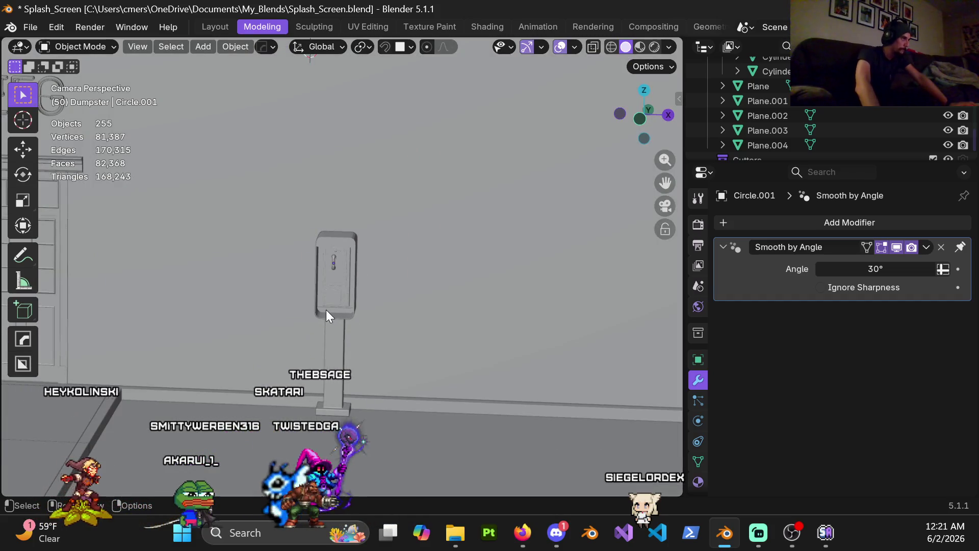
pyautogui.scroll(-5, 326, 310)
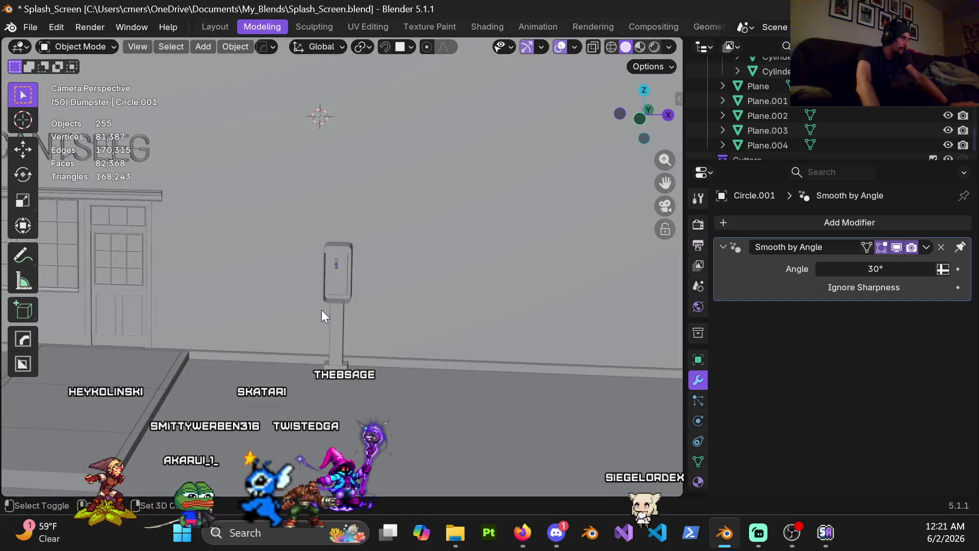
pyautogui.moveTo(385, 274)
pyautogui.mouseDown(button='middle')
pyautogui.moveTo(369, 281)
pyautogui.moveTo(375, 300)
pyautogui.moveTo(360, 301)
pyautogui.moveTo(405, 284)
pyautogui.moveTo(519, 293)
pyautogui.moveTo(435, 288)
pyautogui.mouseUp(button='middle')
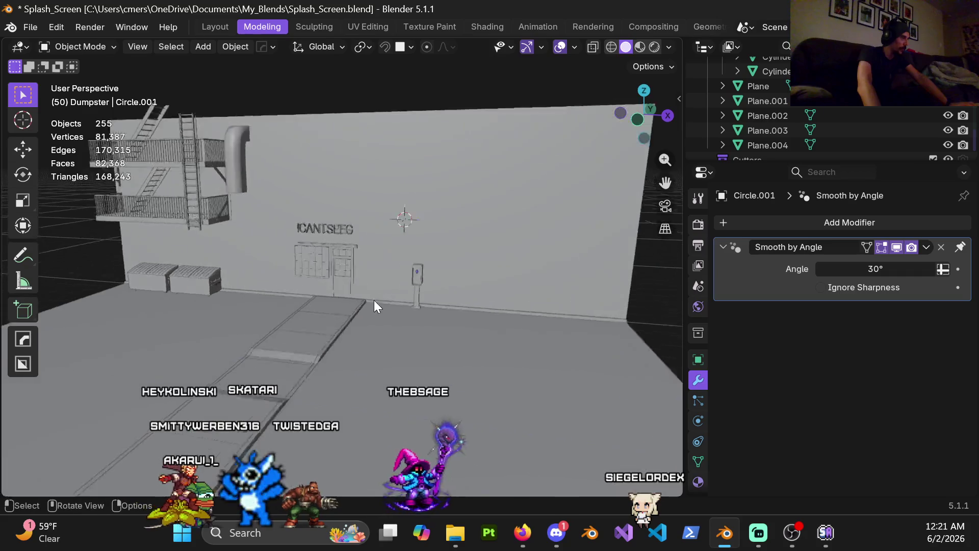
pyautogui.scroll(10, 375, 306)
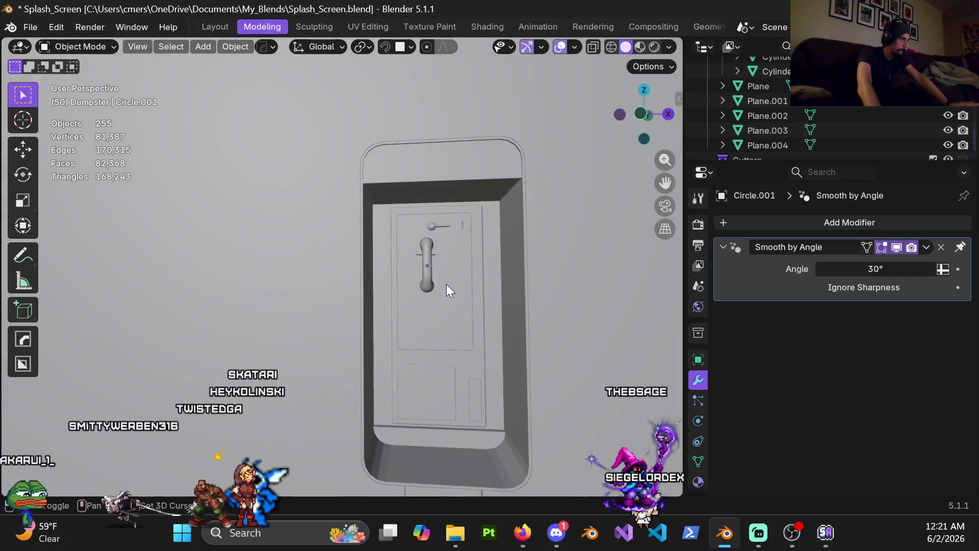
pyautogui.scroll(8, 445, 284)
pyautogui.moveTo(363, 195)
pyautogui.mouseDown(button='middle')
pyautogui.moveTo(386, 218)
pyautogui.moveTo(388, 172)
pyautogui.moveTo(388, 308)
pyautogui.mouseUp(button='middle')
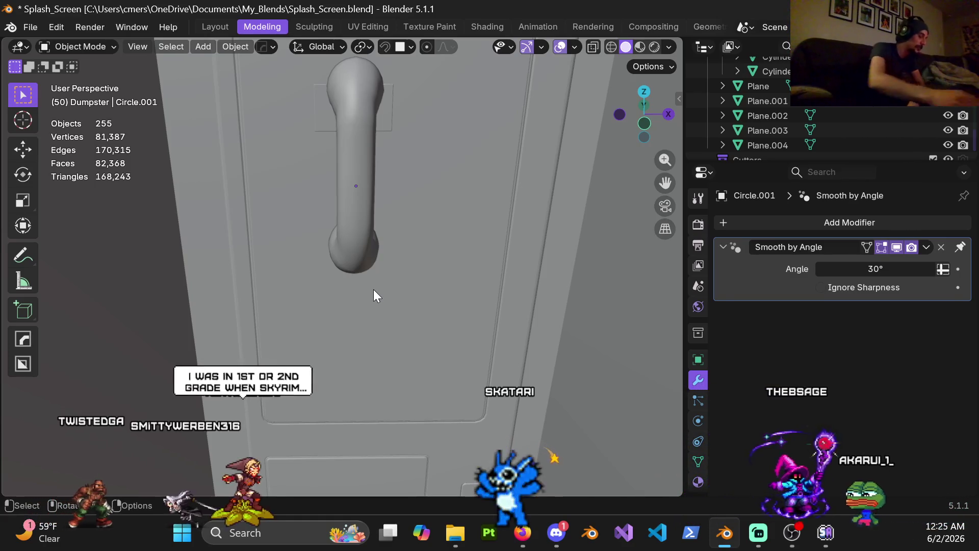
pyautogui.moveTo(366, 255)
pyautogui.mouseDown(button='middle')
pyautogui.moveTo(359, 232)
pyautogui.moveTo(383, 221)
pyautogui.moveTo(336, 231)
pyautogui.moveTo(348, 222)
pyautogui.moveTo(357, 271)
pyautogui.moveTo(350, 247)
pyautogui.moveTo(345, 255)
pyautogui.mouseUp(button='middle')
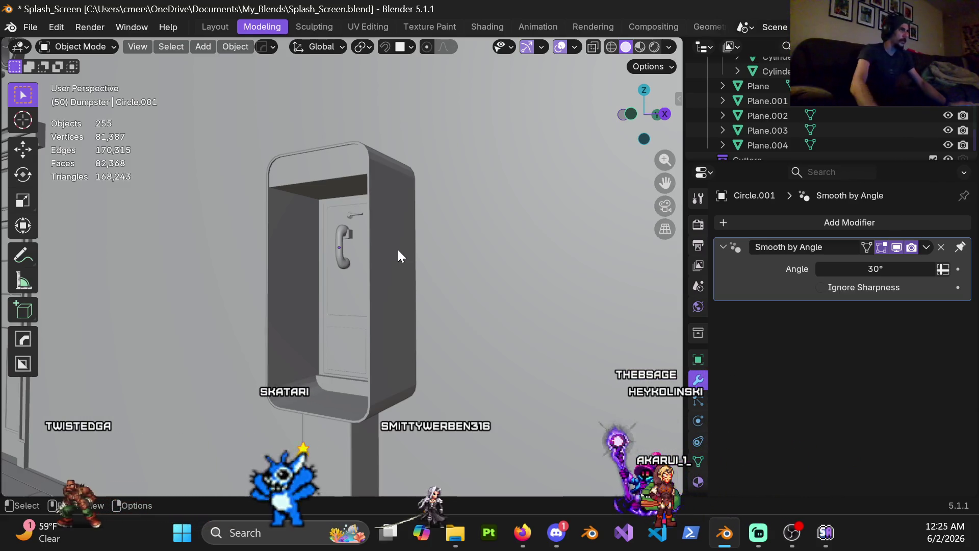
# Select the phone booth shell, Cube.038
pyautogui.click(396, 279)
pyautogui.moveTo(396, 278)
pyautogui.mouseDown(button='middle')
pyautogui.moveTo(380, 306)
pyautogui.moveTo(376, 267)
pyautogui.moveTo(401, 246)
pyautogui.moveTo(389, 259)
pyautogui.moveTo(379, 289)
pyautogui.moveTo(386, 291)
pyautogui.mouseUp(button='middle')
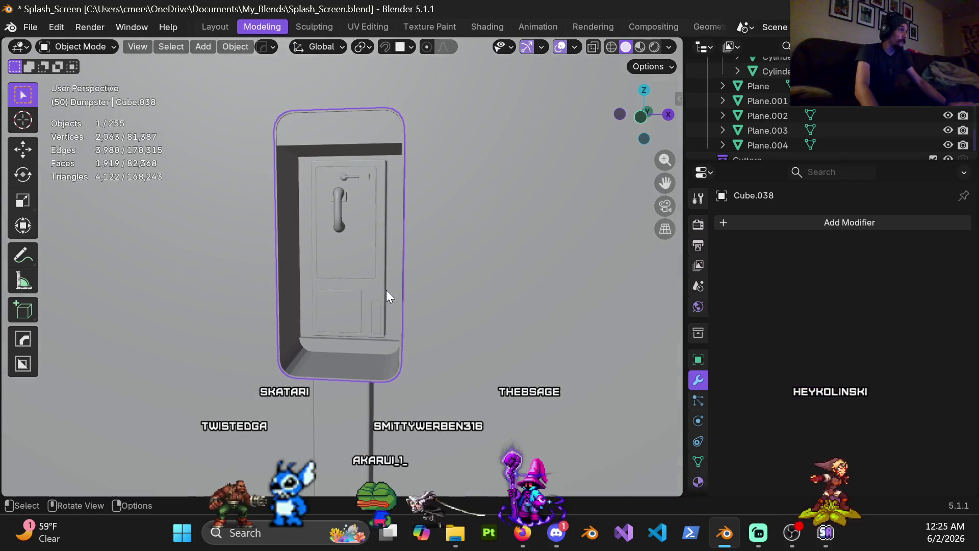
pyautogui.hotkey('ctrl', 'Tab')
# Briefly enter Edit Mode on Cube.038, then return to Object Mode near the handset close-up
pyautogui.click(502, 289)
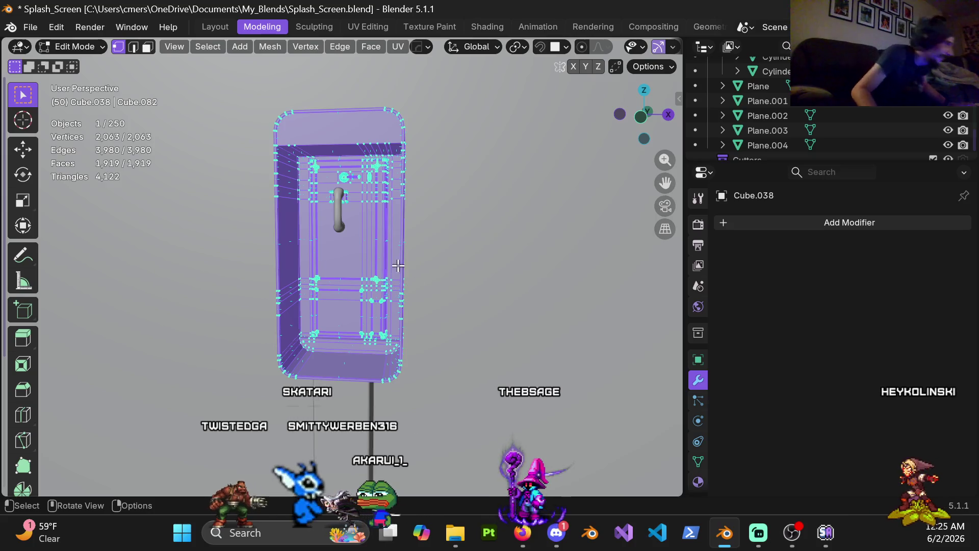
pyautogui.scroll(3, 395, 261)
pyautogui.moveTo(395, 262); pyautogui.dragTo(421, 254, button='middle')
pyautogui.scroll(4, 411, 255)
pyautogui.press('Tab')
pyautogui.moveTo(341, 254); pyautogui.dragTo(386, 298, button='middle')
pyautogui.scroll(-6, 377, 288)
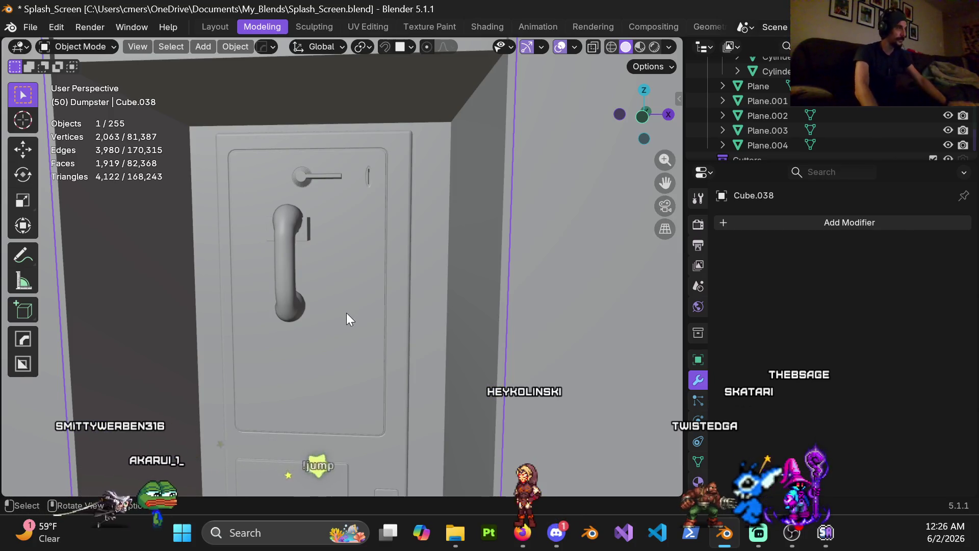
# Orbit and zoom around the booth door corner, ending on a front view of the booth
pyautogui.moveTo(377, 329); pyautogui.dragTo(376, 267, button='middle')
pyautogui.scroll(6, 387, 255)
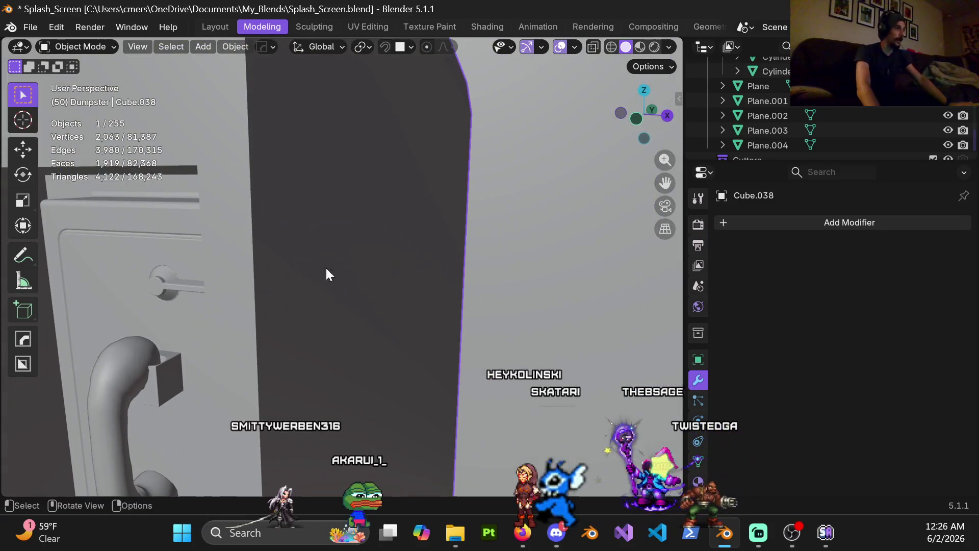
pyautogui.scroll(-4, 326, 274)
pyautogui.scroll(-2, 397, 277)
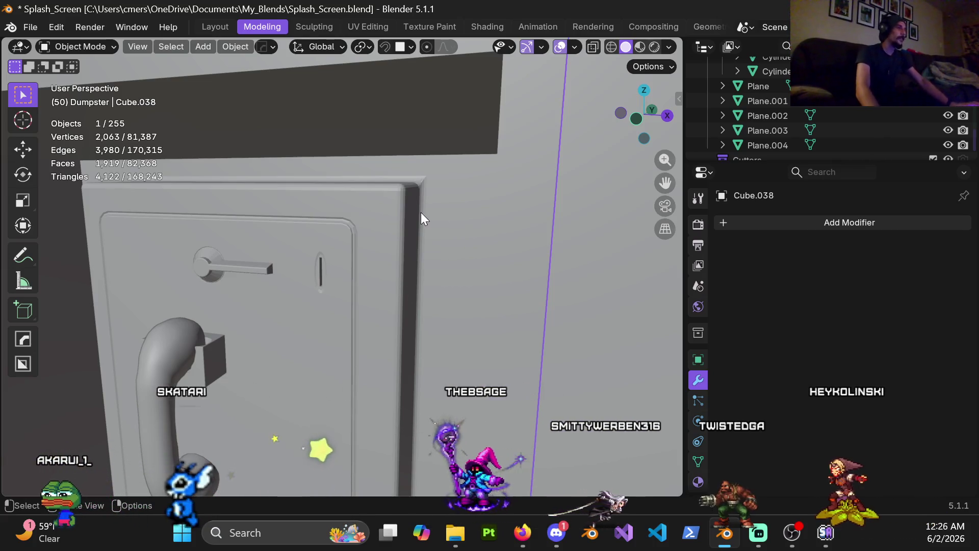
pyautogui.scroll(2, 406, 213)
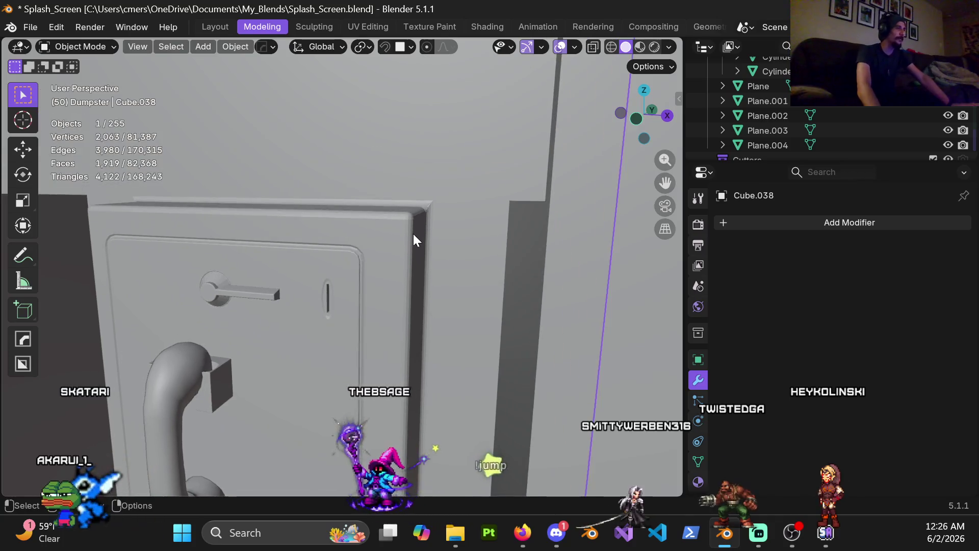
pyautogui.scroll(2, 425, 222)
pyautogui.press('Tab')
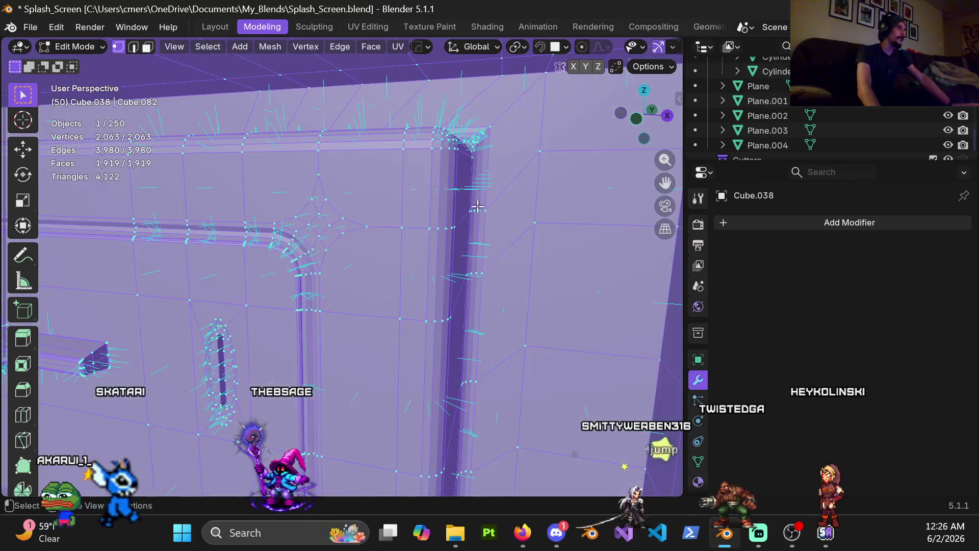
pyautogui.keyDown('shift'); pyautogui.moveTo(476, 207); pyautogui.dragTo(404, 242, button='middle'); pyautogui.keyUp('shift')
pyautogui.press('Tab')
pyautogui.moveTo(342, 245)
pyautogui.mouseDown(button='middle')
pyautogui.moveTo(382, 267)
pyautogui.moveTo(345, 258)
pyautogui.moveTo(406, 268)
pyautogui.moveTo(468, 250)
pyautogui.moveTo(479, 234)
pyautogui.mouseUp(button='middle')
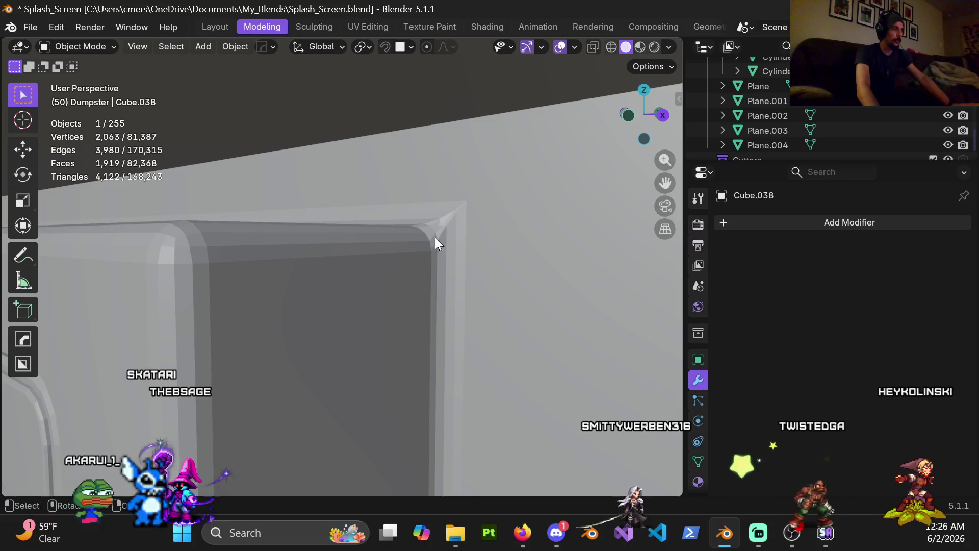
pyautogui.moveTo(320, 262)
pyautogui.mouseDown(button='middle')
pyautogui.moveTo(365, 267)
pyautogui.moveTo(308, 284)
pyautogui.mouseUp(button='middle')
pyautogui.scroll(-5, 308, 284)
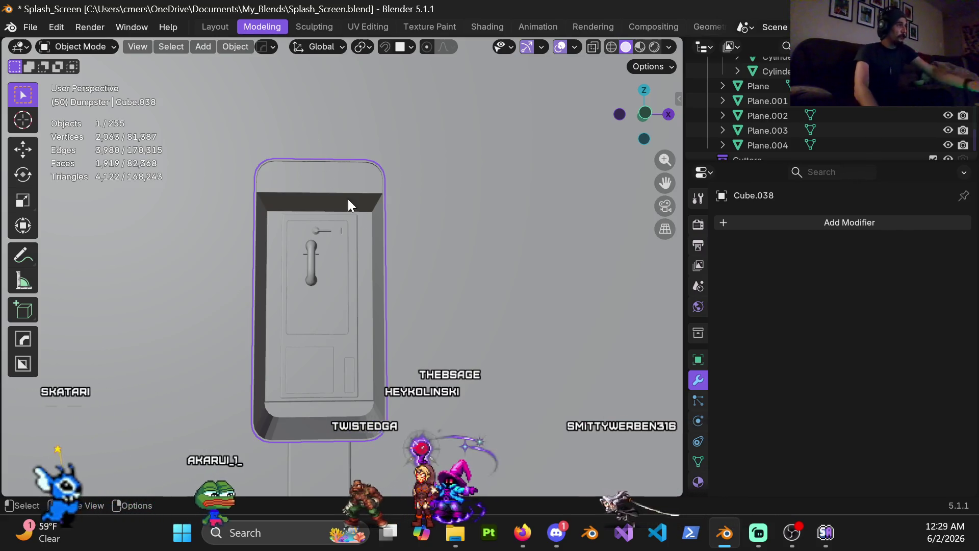
pyautogui.scroll(5, 348, 199)
pyautogui.hotkey('ctrl', 'Tab')
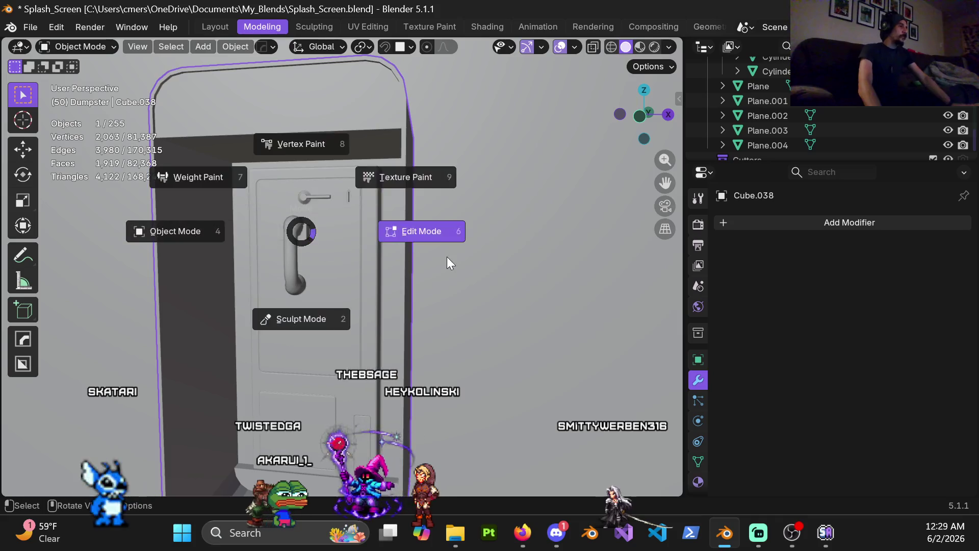
pyautogui.click(446, 256)
pyautogui.keyDown('shift'); pyautogui.moveTo(335, 244); pyautogui.dragTo(377, 185, button='middle'); pyautogui.keyUp('shift')
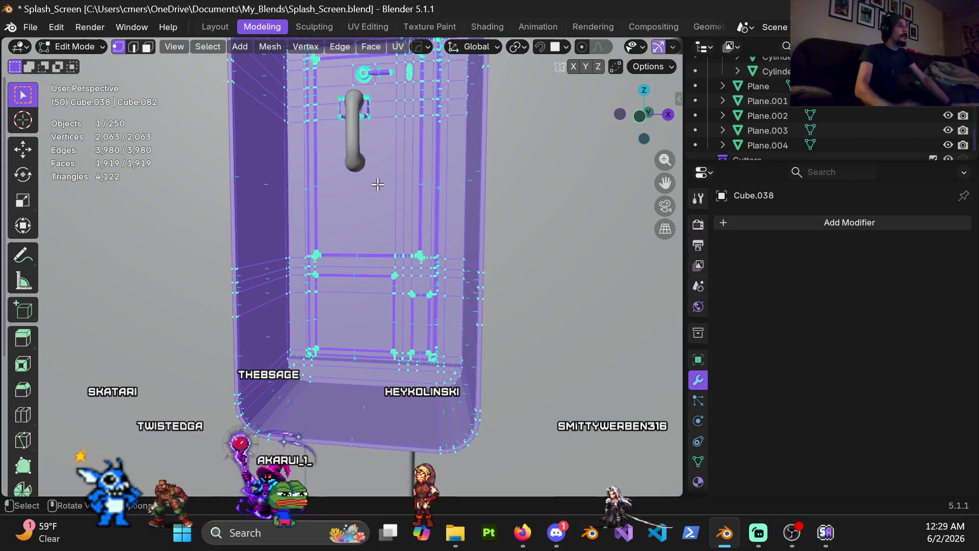
pyautogui.moveTo(441, 236)
pyautogui.mouseDown(button='middle')
pyautogui.moveTo(437, 258)
pyautogui.moveTo(453, 268)
pyautogui.moveTo(433, 251)
pyautogui.moveTo(431, 260)
pyautogui.mouseUp(button='middle')
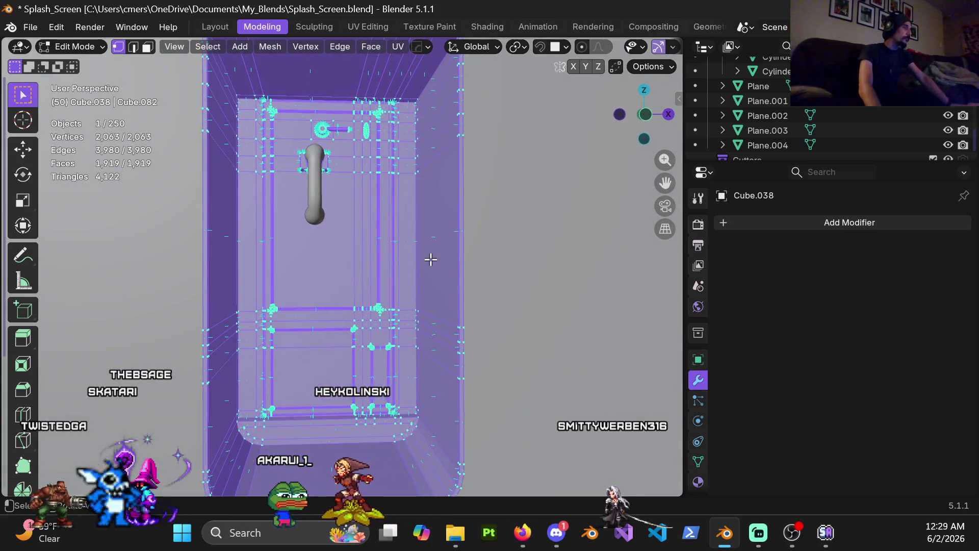
pyautogui.hotkey('ctrl', 'r')
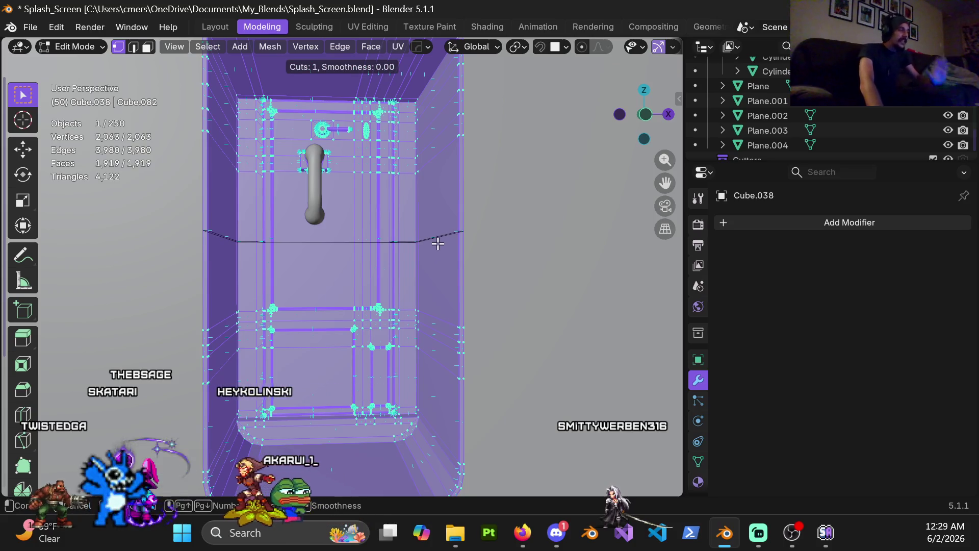
pyautogui.press('Escape')
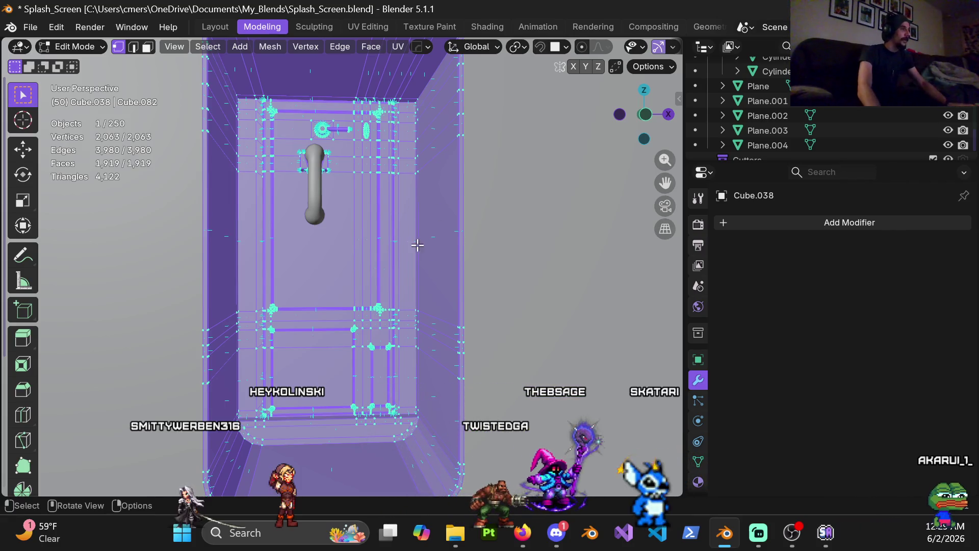
pyautogui.scroll(3, 434, 269)
pyautogui.scroll(2, 448, 233)
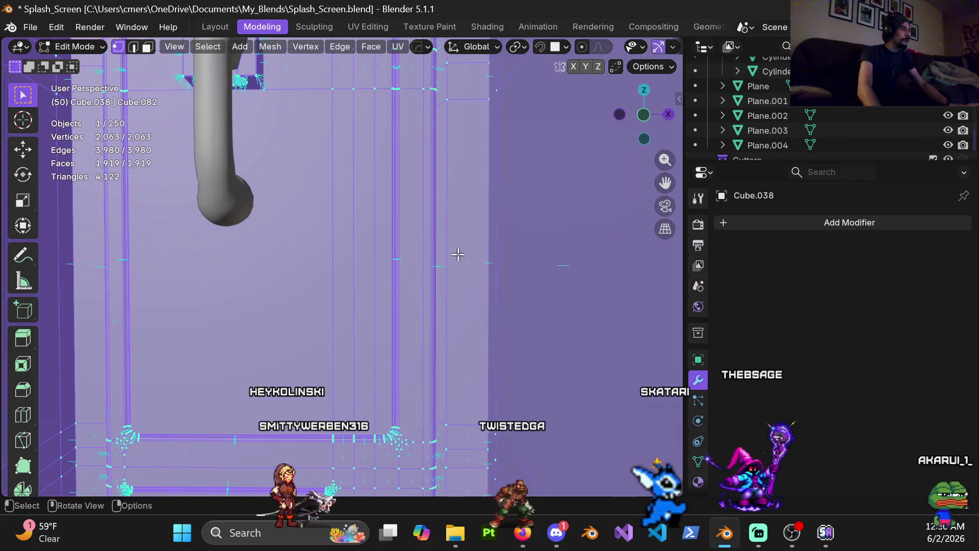
pyautogui.scroll(-3, 457, 254)
pyautogui.moveTo(437, 265); pyautogui.dragTo(419, 263, button='middle')
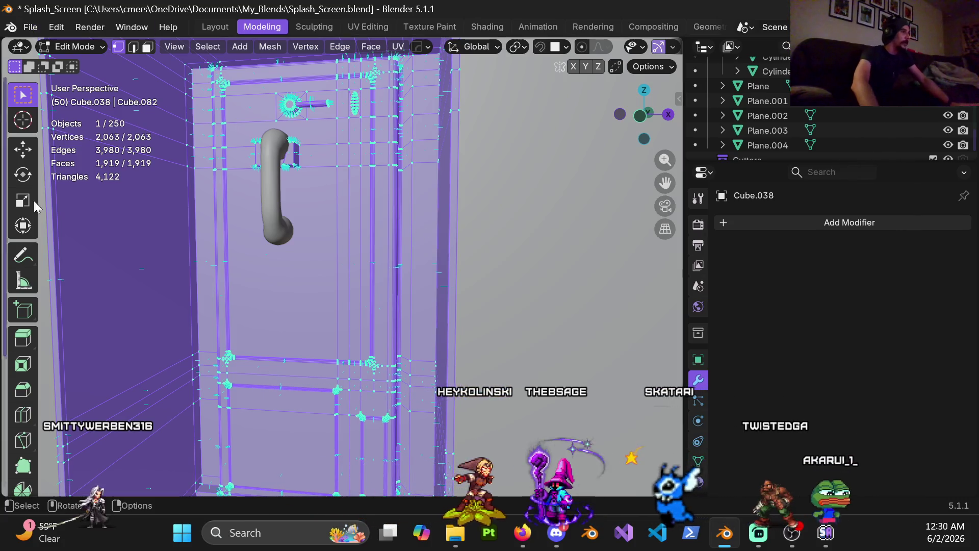
pyautogui.press('Tab')
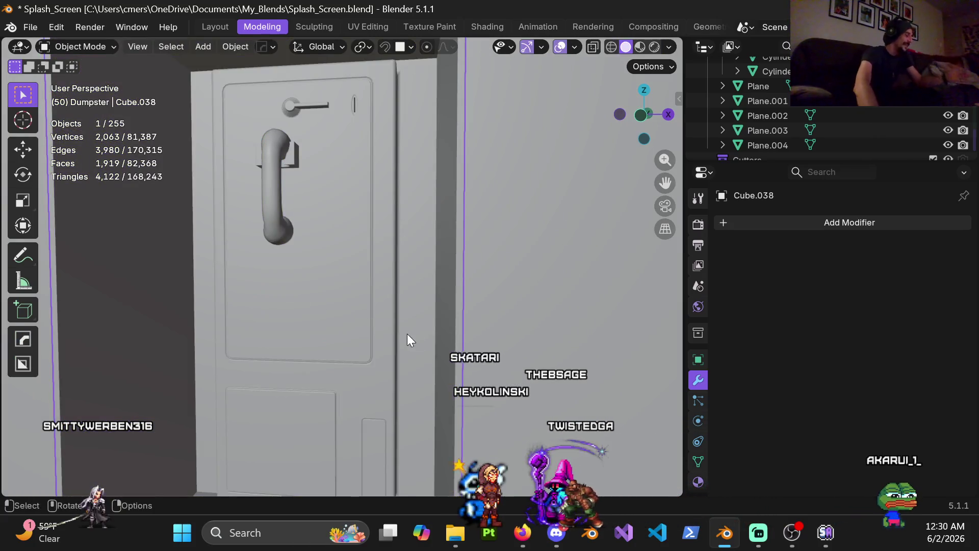
# Zoom in on the booth, toggle Edit Mode on and off, then select the handset Circle.001
pyautogui.moveTo(407, 296)
pyautogui.keyDown('shift'); pyautogui.mouseDown(button='middle')
pyautogui.moveTo(379, 334)
pyautogui.moveTo(358, 303)
pyautogui.moveTo(365, 350)
pyautogui.moveTo(389, 334)
pyautogui.moveTo(383, 347)
pyautogui.moveTo(388, 322)
pyautogui.mouseUp(button='middle'); pyautogui.keyUp('shift')
pyautogui.scroll(-6, 353, 349)
pyautogui.scroll(3, 338, 310)
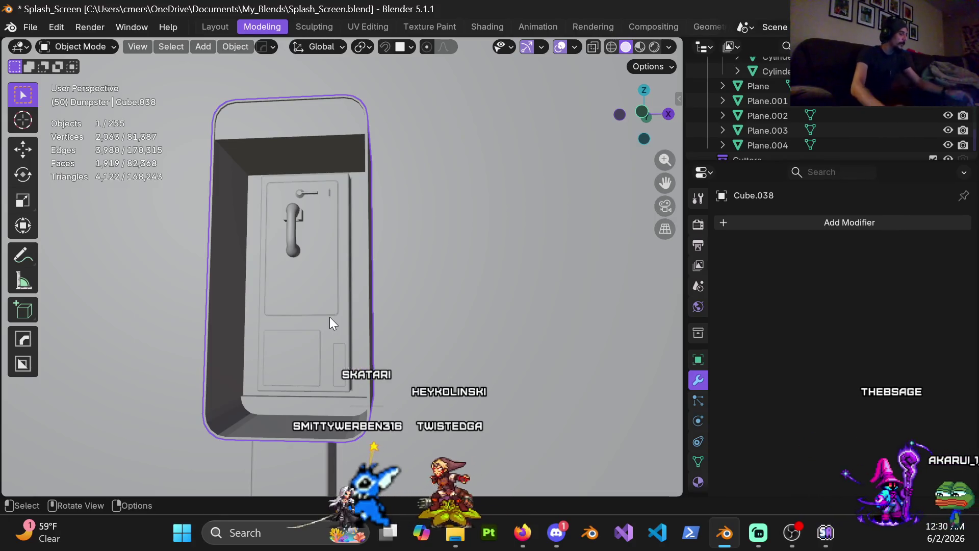
pyautogui.moveTo(330, 317)
pyautogui.keyDown('ctrl'); pyautogui.mouseDown(button='middle')
pyautogui.moveTo(317, 326)
pyautogui.moveTo(364, 299)
pyautogui.mouseUp(button='middle'); pyautogui.keyUp('ctrl')
pyautogui.hotkey('ctrl', 'Tab')
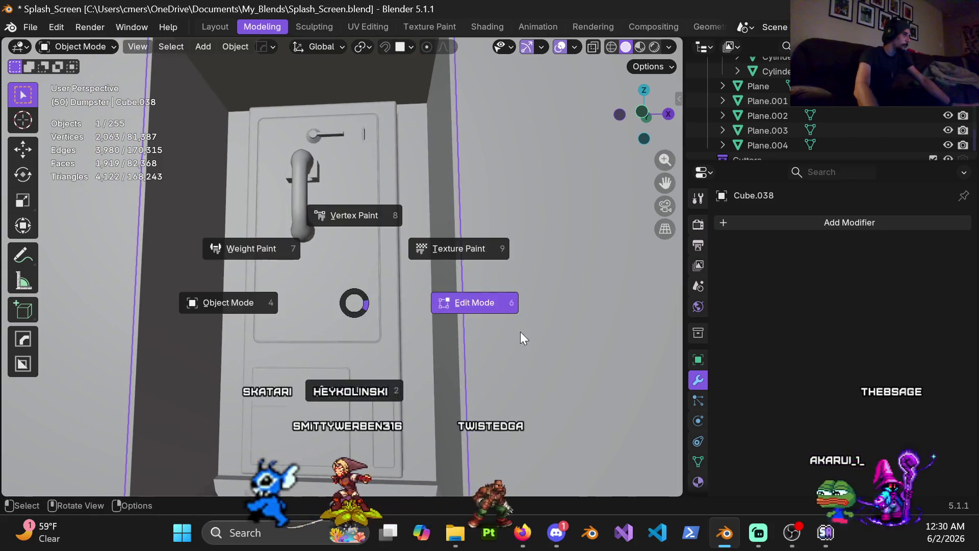
pyautogui.click(520, 332)
pyautogui.press('Tab')
pyautogui.click(304, 189)
pyautogui.moveTo(305, 213)
pyautogui.mouseDown(button='middle')
pyautogui.moveTo(341, 264)
pyautogui.moveTo(374, 273)
pyautogui.moveTo(372, 307)
pyautogui.moveTo(343, 318)
pyautogui.moveTo(345, 290)
pyautogui.mouseUp(button='middle')
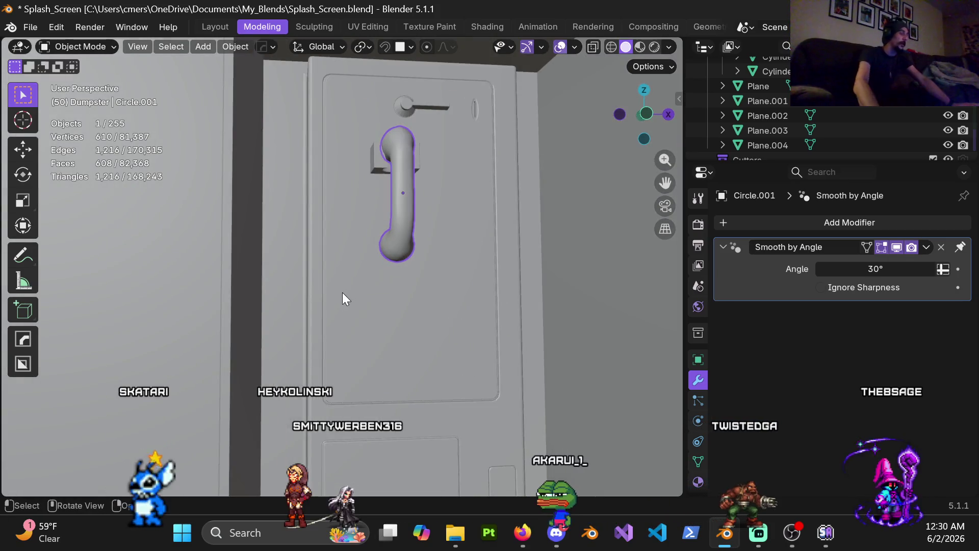
pyautogui.moveTo(409, 308)
pyautogui.mouseDown(button='middle')
pyautogui.moveTo(368, 283)
pyautogui.moveTo(354, 302)
pyautogui.mouseUp(button='middle')
pyautogui.hotkey('ctrl', 'Tab')
pyautogui.click(228, 314)
pyautogui.hotkey('ctrl', 'Tab')
pyautogui.click(469, 339)
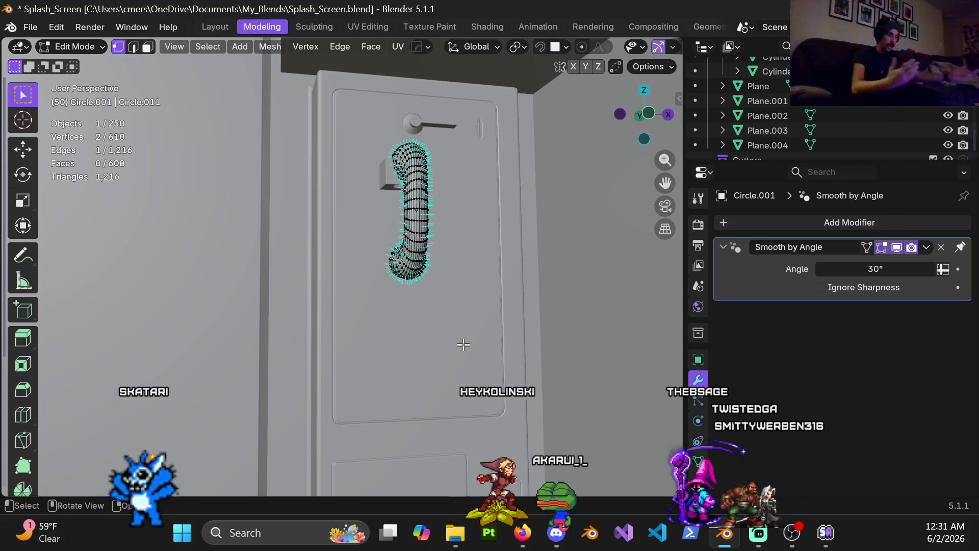
pyautogui.scroll(2, 467, 348)
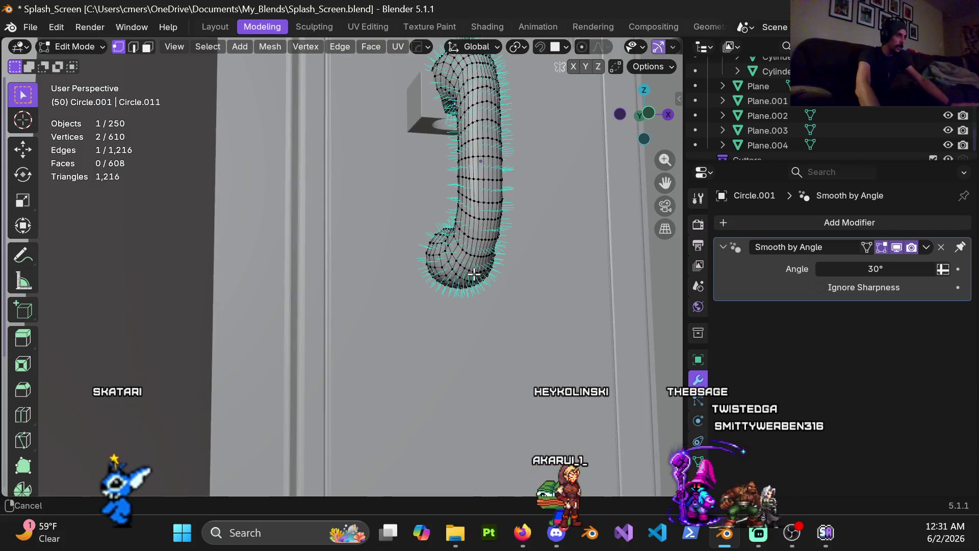
pyautogui.scroll(5, 474, 275)
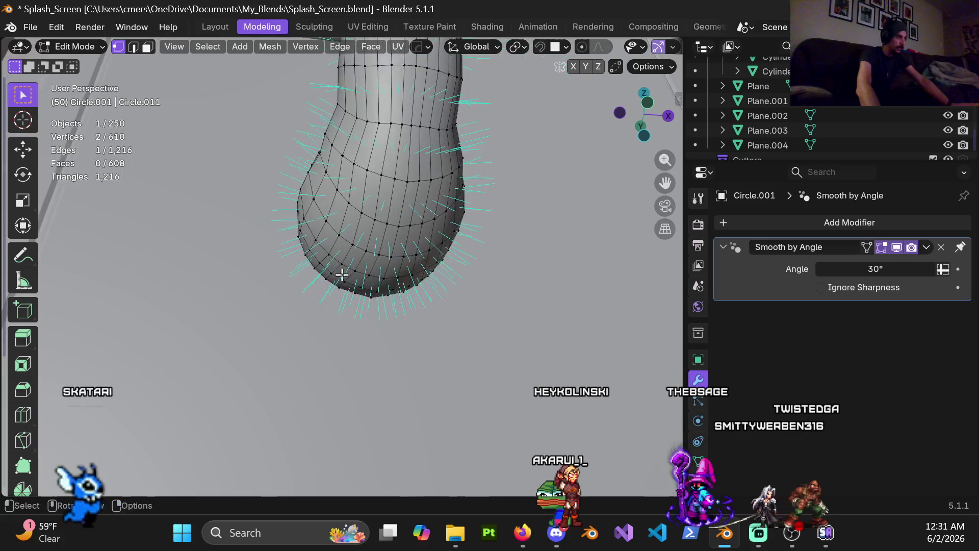
pyautogui.scroll(2, 341, 276)
pyautogui.moveTo(334, 236)
pyautogui.mouseDown(button='middle')
pyautogui.moveTo(372, 232)
pyautogui.moveTo(341, 272)
pyautogui.mouseUp(button='middle')
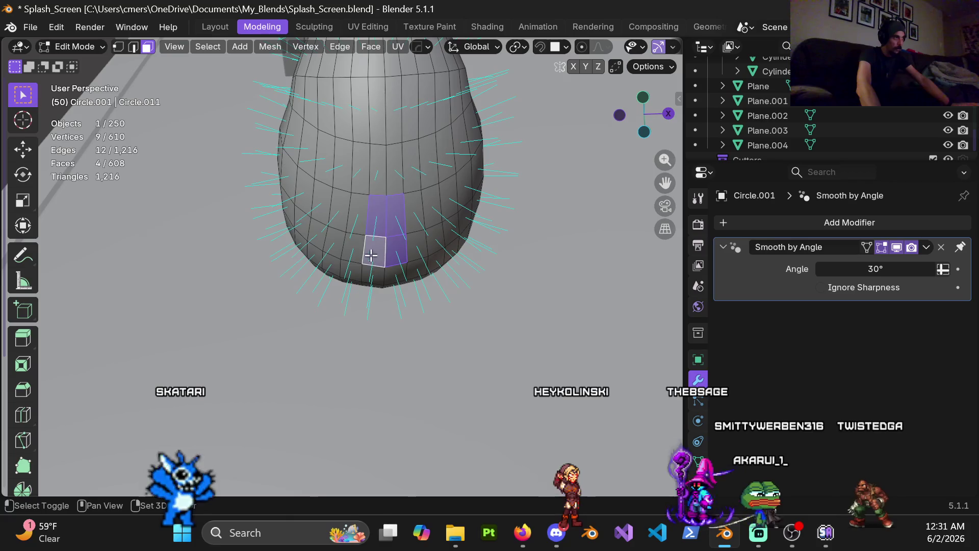
pyautogui.moveTo(418, 243)
pyautogui.mouseDown(button='middle')
pyautogui.moveTo(396, 244)
pyautogui.moveTo(389, 228)
pyautogui.moveTo(473, 220)
pyautogui.moveTo(483, 271)
pyautogui.moveTo(365, 283)
pyautogui.moveTo(390, 277)
pyautogui.moveTo(405, 252)
pyautogui.moveTo(306, 286)
pyautogui.moveTo(338, 301)
pyautogui.moveTo(365, 237)
pyautogui.moveTo(326, 225)
pyautogui.mouseUp(button='middle')
pyautogui.keyDown('shift'); pyautogui.click(312, 225); pyautogui.keyUp('shift')
pyautogui.keyDown('shift'); pyautogui.click(327, 225); pyautogui.keyUp('shift')
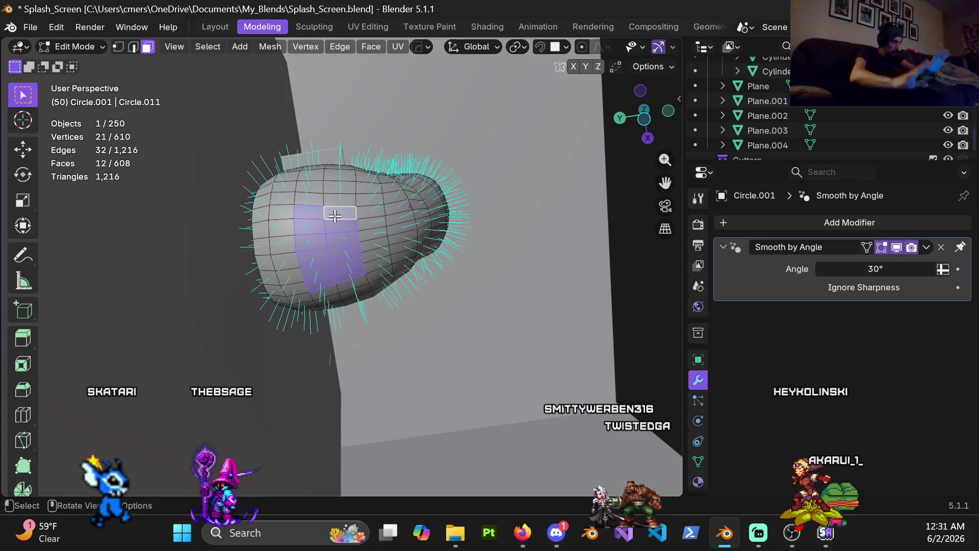
pyautogui.moveTo(334, 216)
pyautogui.mouseDown(button='middle')
pyautogui.moveTo(286, 111)
pyautogui.moveTo(389, 227)
pyautogui.moveTo(343, 254)
pyautogui.moveTo(301, 299)
pyautogui.moveTo(303, 274)
pyautogui.moveTo(284, 288)
pyautogui.moveTo(328, 258)
pyautogui.moveTo(324, 307)
pyautogui.moveTo(339, 224)
pyautogui.moveTo(367, 221)
pyautogui.moveTo(359, 219)
pyautogui.moveTo(393, 259)
pyautogui.moveTo(284, 240)
pyautogui.mouseUp(button='middle')
pyautogui.press('Escape')
pyautogui.hotkey('ctrl', 'Tab')
pyautogui.click(169, 295)
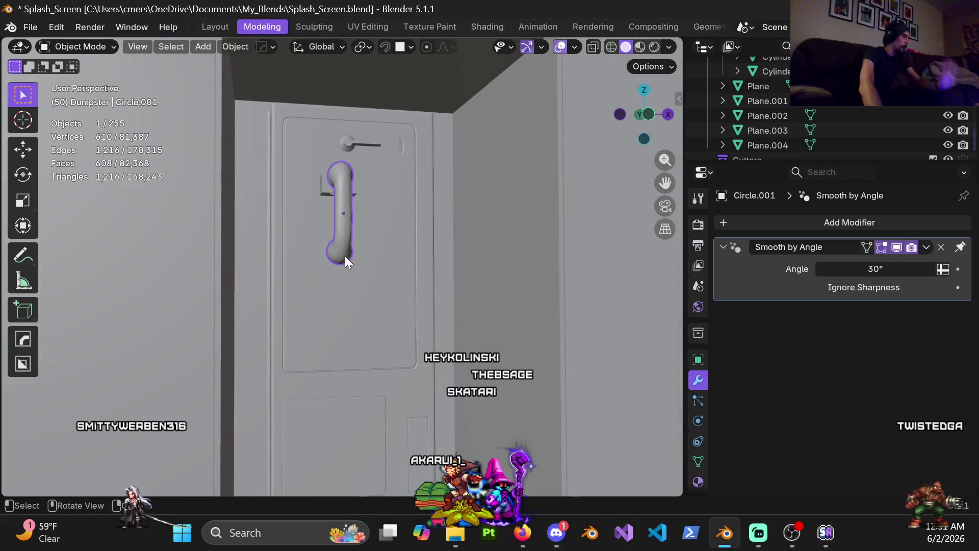
# Select the booth Cube.038 and orbit to a close front view of the hanging handset
pyautogui.scroll(-5, 345, 262)
pyautogui.click(356, 297)
pyautogui.moveTo(356, 298)
pyautogui.mouseDown(button='middle')
pyautogui.moveTo(328, 310)
pyautogui.moveTo(335, 318)
pyautogui.mouseUp(button='middle')
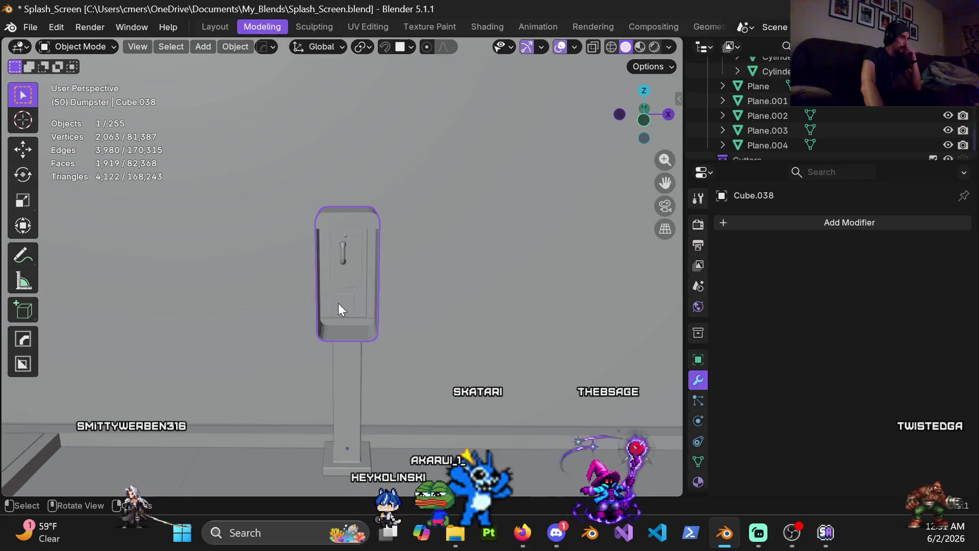
pyautogui.scroll(4, 336, 301)
pyautogui.moveTo(341, 303); pyautogui.dragTo(323, 277, button='middle')
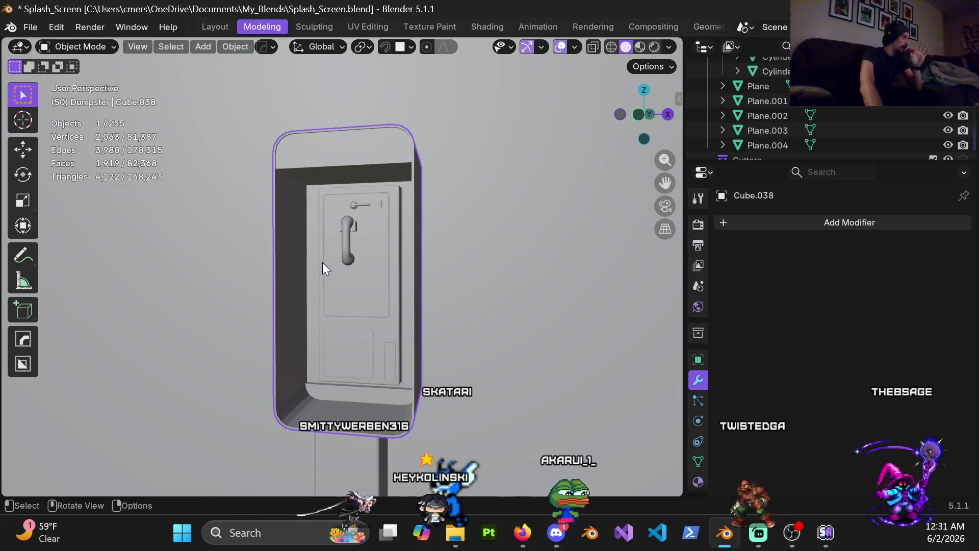
pyautogui.moveTo(442, 304); pyautogui.dragTo(406, 302, button='middle')
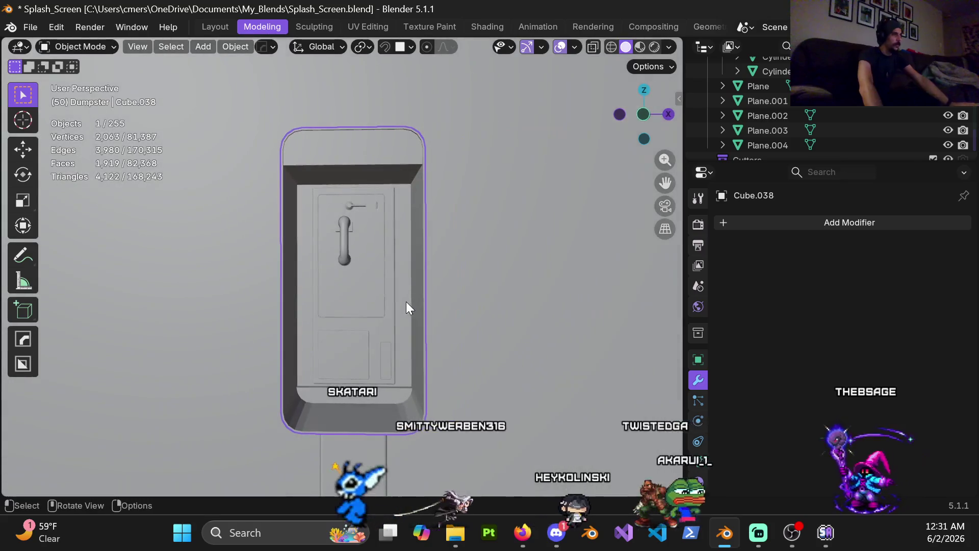
pyautogui.scroll(5, 359, 236)
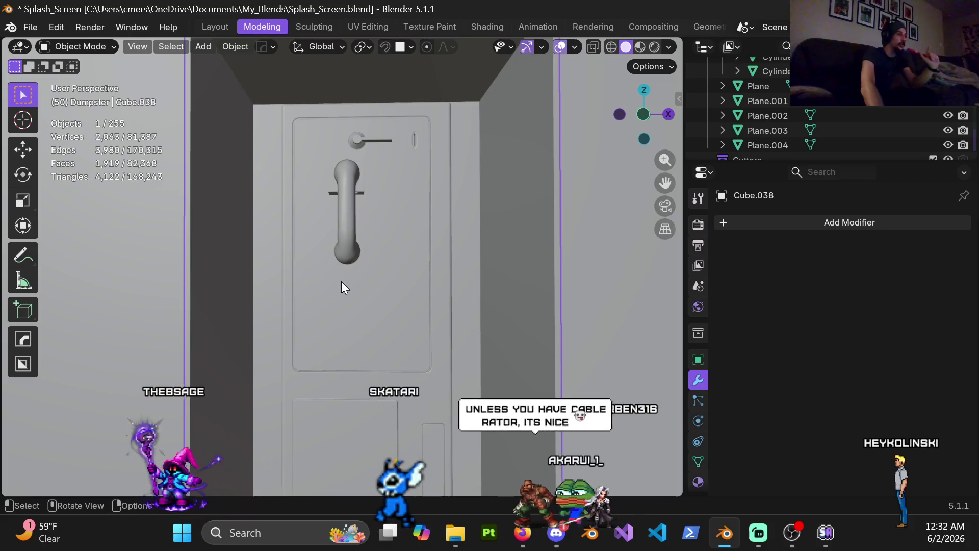
pyautogui.moveTo(339, 284); pyautogui.dragTo(327, 261, button='middle')
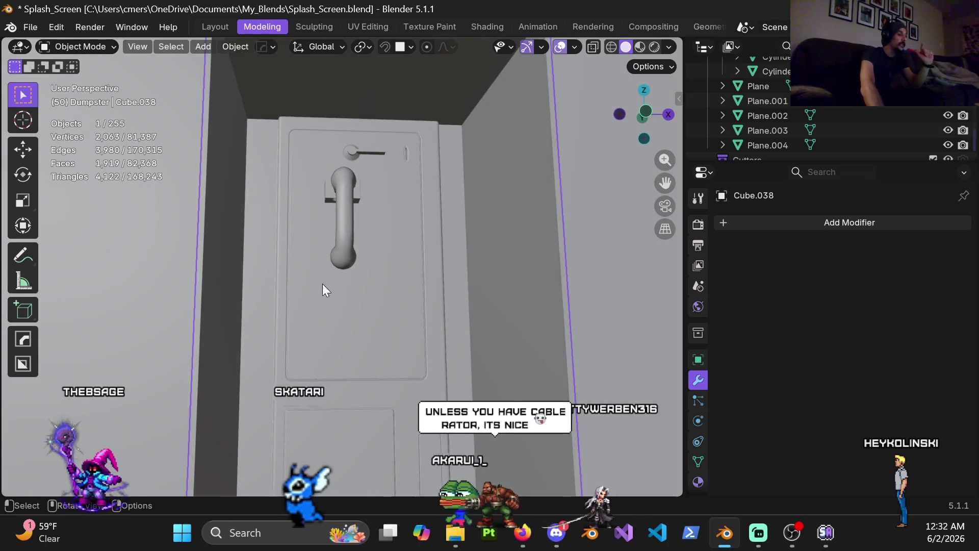
pyautogui.scroll(2, 324, 280)
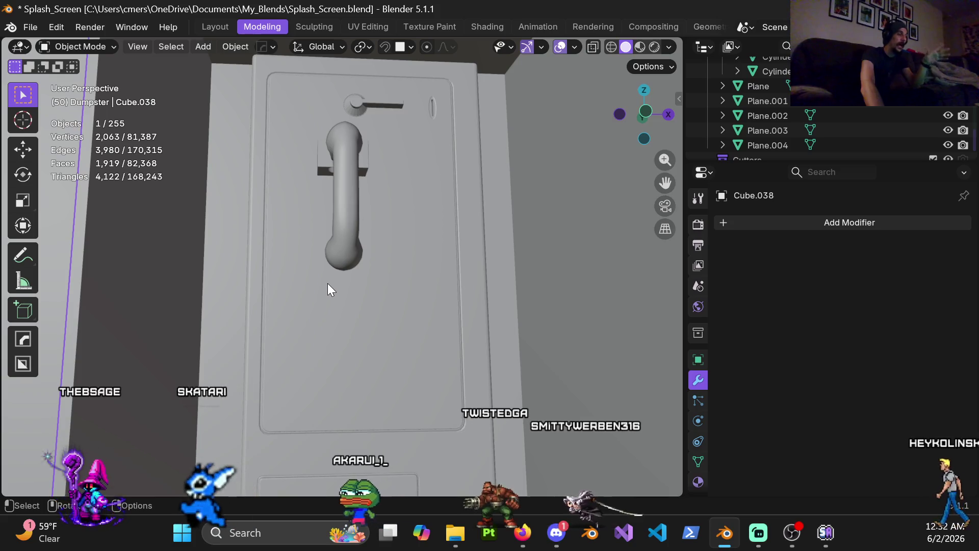
pyautogui.moveTo(326, 285)
pyautogui.mouseDown(button='middle')
pyautogui.moveTo(357, 268)
pyautogui.moveTo(319, 296)
pyautogui.mouseUp(button='middle')
pyautogui.scroll(2, 316, 296)
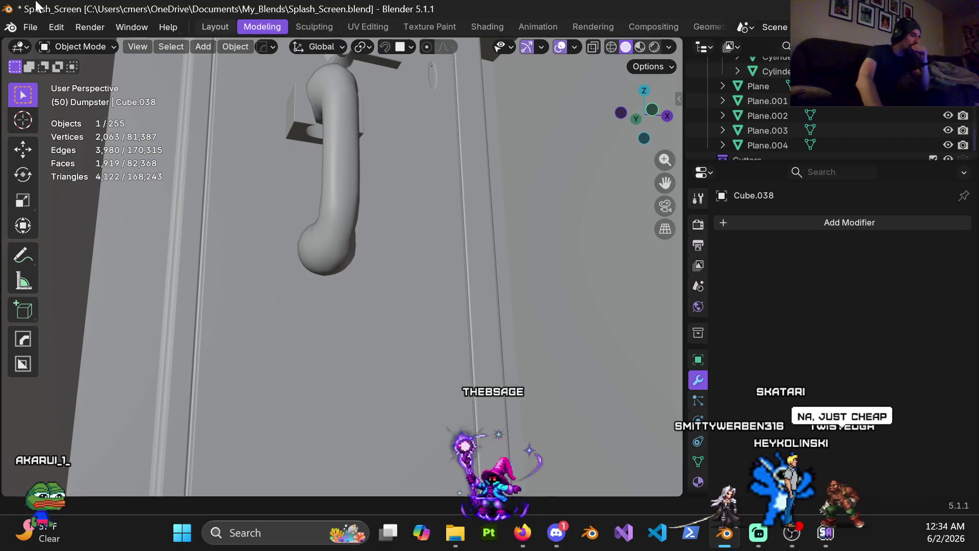
# Switch from Blender to the Firefox window via the taskbar
pyautogui.click(516, 521)
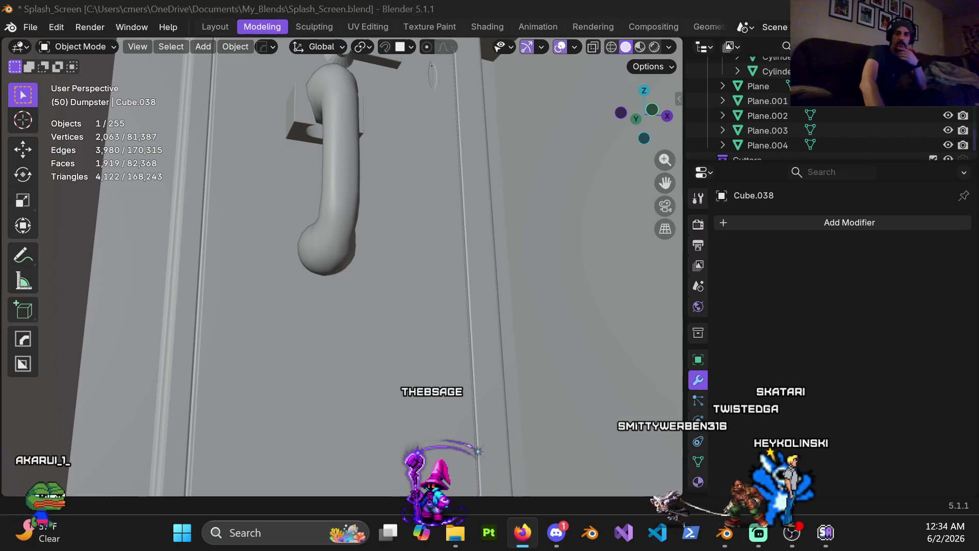
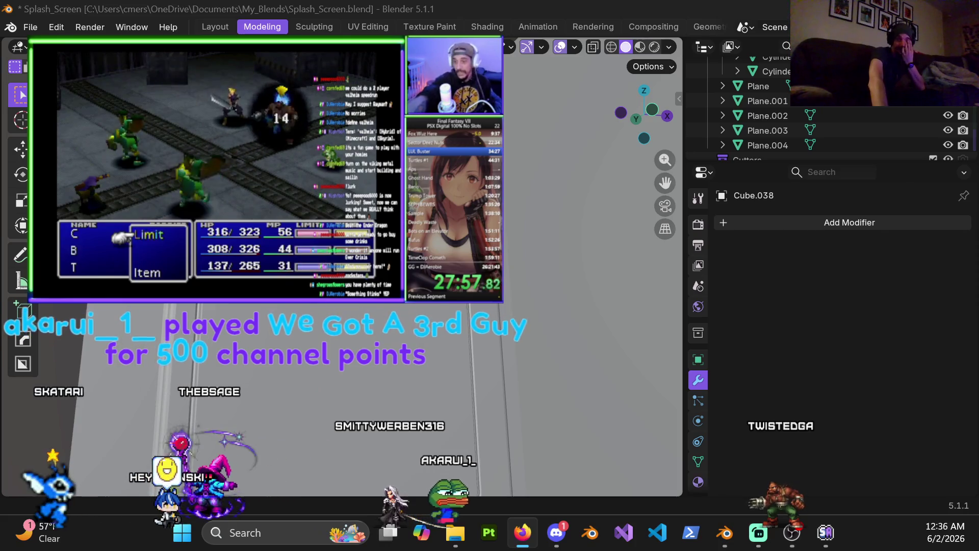
# Back in Blender, orbit and shift the view to face the booth door with the handset centred
pyautogui.hotkey('alt', 'Tab')
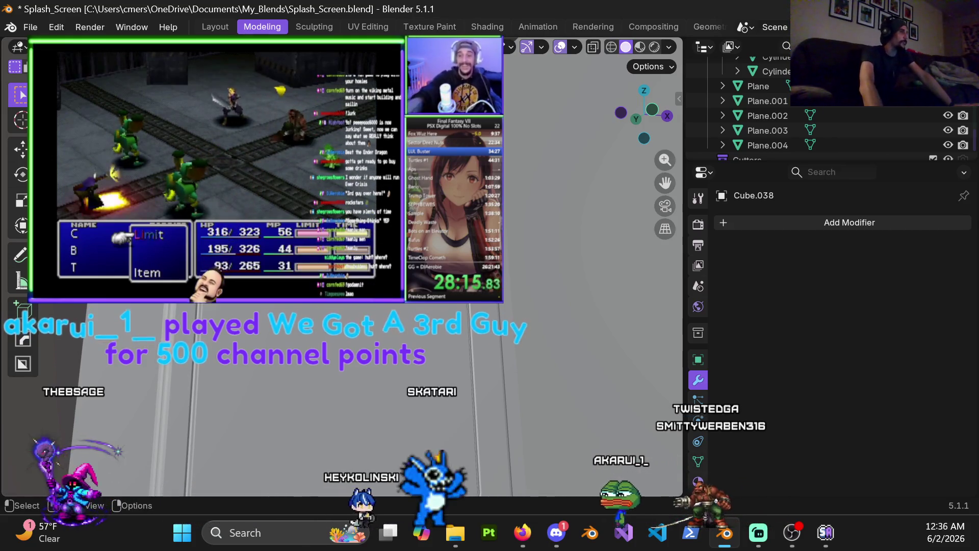
pyautogui.moveTo(561, 255); pyautogui.dragTo(532, 250, button='middle')
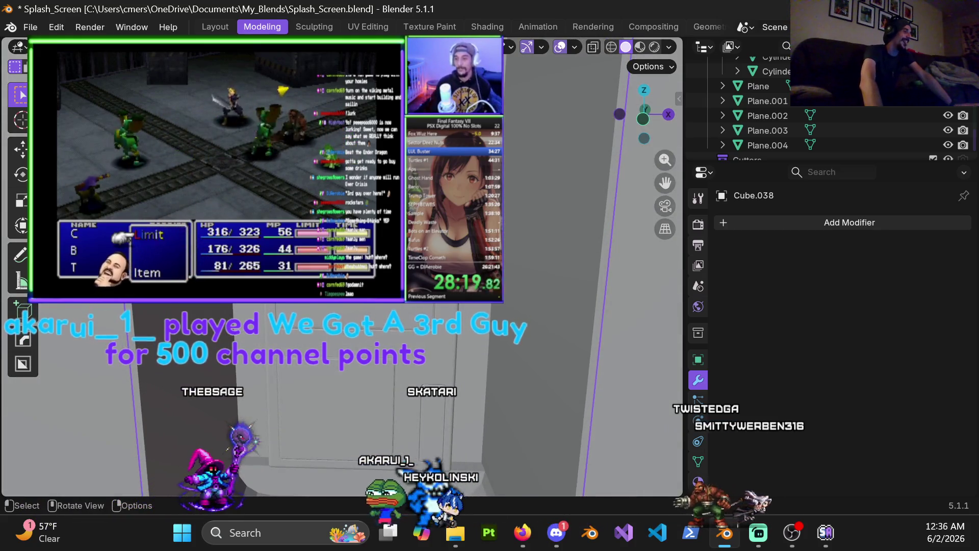
pyautogui.moveTo(531, 250); pyautogui.dragTo(520, 250, button='middle')
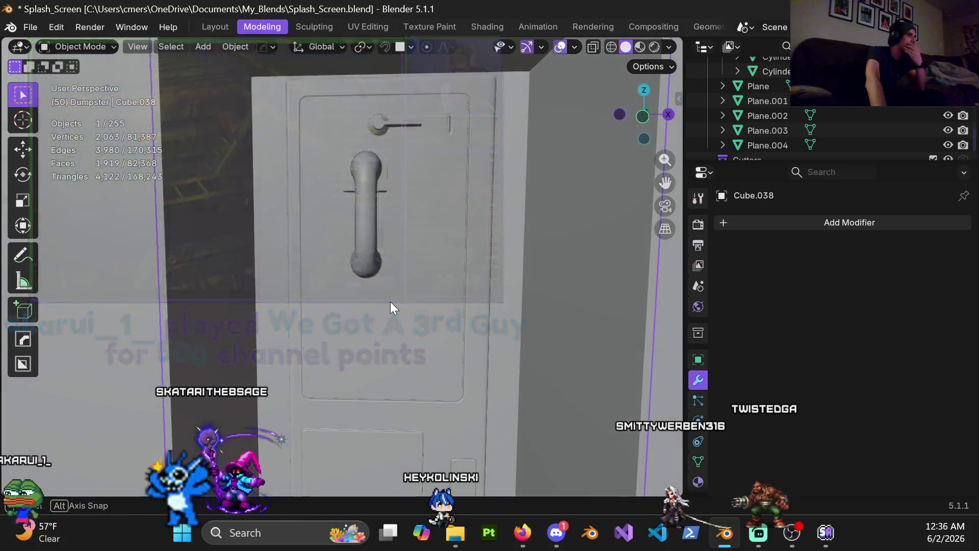
pyautogui.moveTo(390, 301); pyautogui.dragTo(377, 304, button='middle')
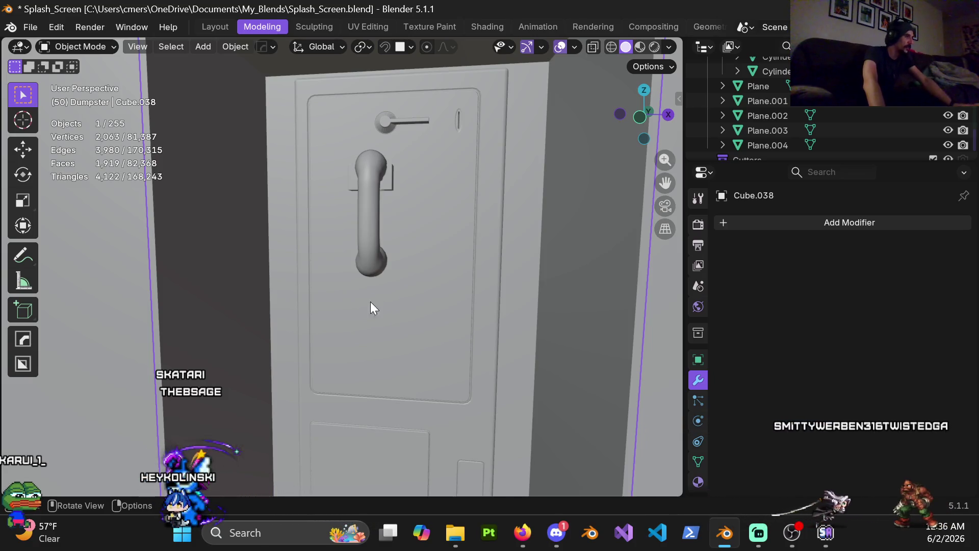
# Zoom out and select the handset Circle.001 to show its 30° Smooth by Angle modifier
pyautogui.scroll(-4, 394, 309)
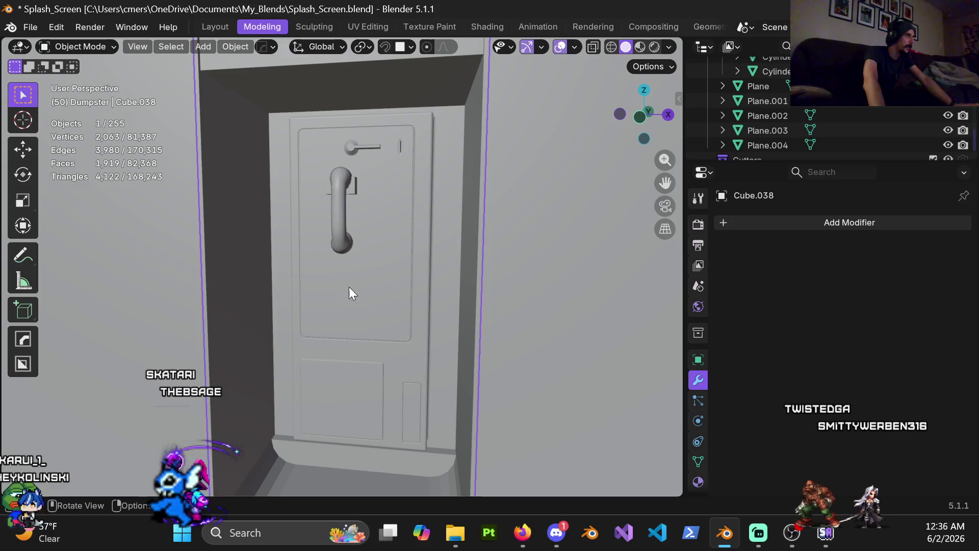
pyautogui.click(341, 236)
pyautogui.click(330, 319)
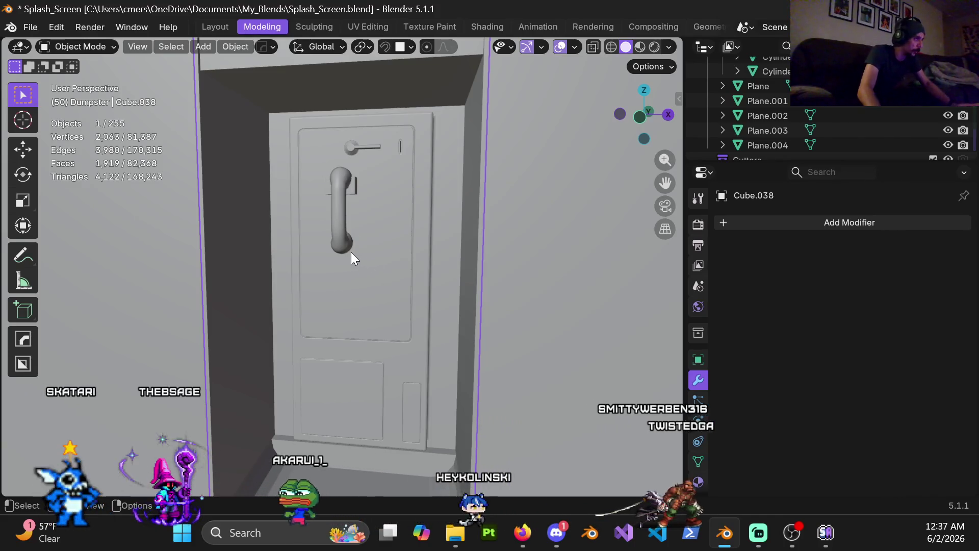
pyautogui.click(350, 250)
pyautogui.scroll(-5, 337, 283)
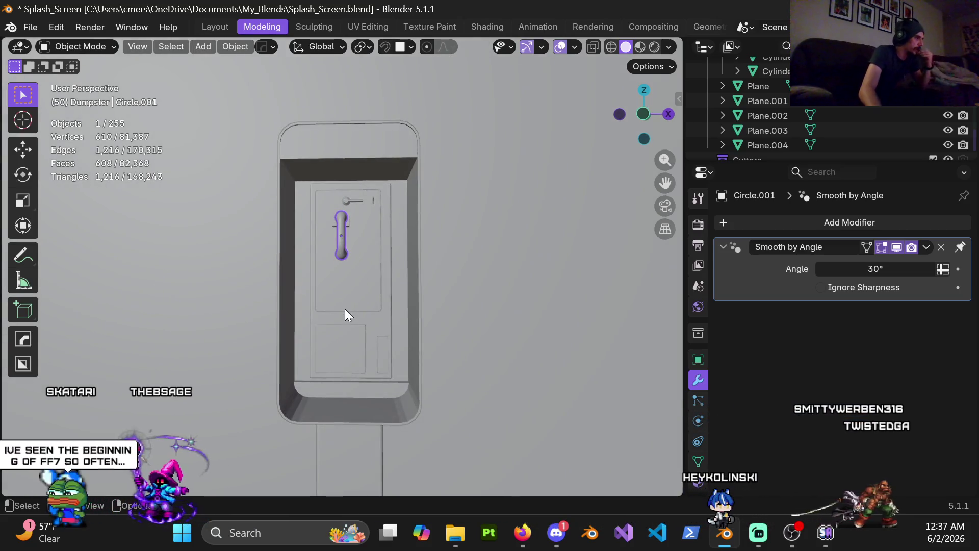
# Orbit around the door and select the booth body Cube.038, which has no modifiers
pyautogui.moveTo(345, 310)
pyautogui.mouseDown(button='middle')
pyautogui.moveTo(375, 326)
pyautogui.moveTo(375, 342)
pyautogui.mouseUp(button='middle')
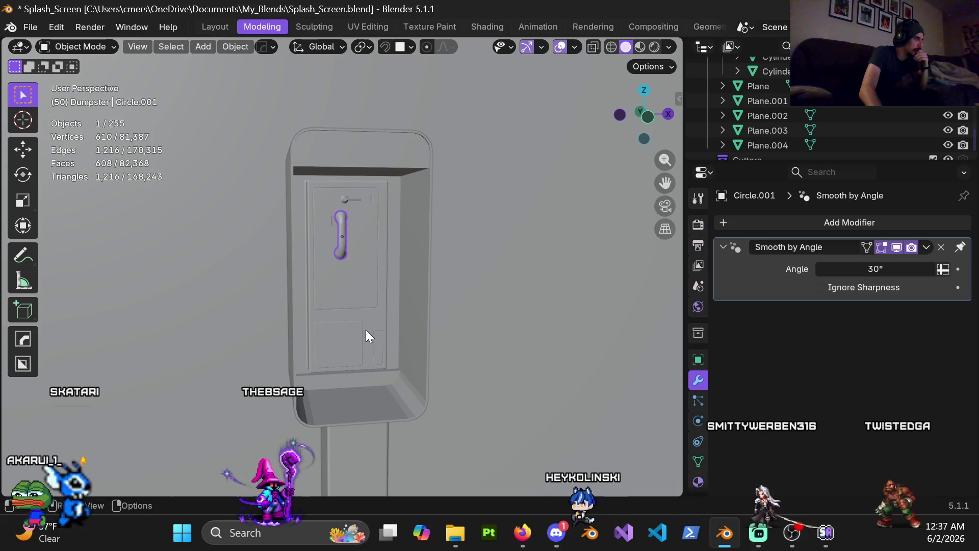
pyautogui.scroll(4, 362, 325)
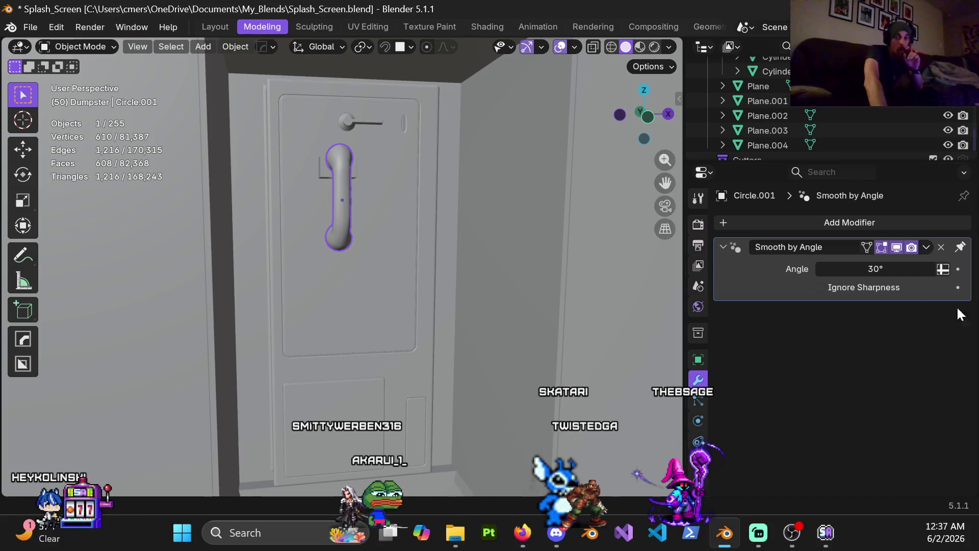
pyautogui.scroll(-3, 374, 294)
pyautogui.click(362, 277)
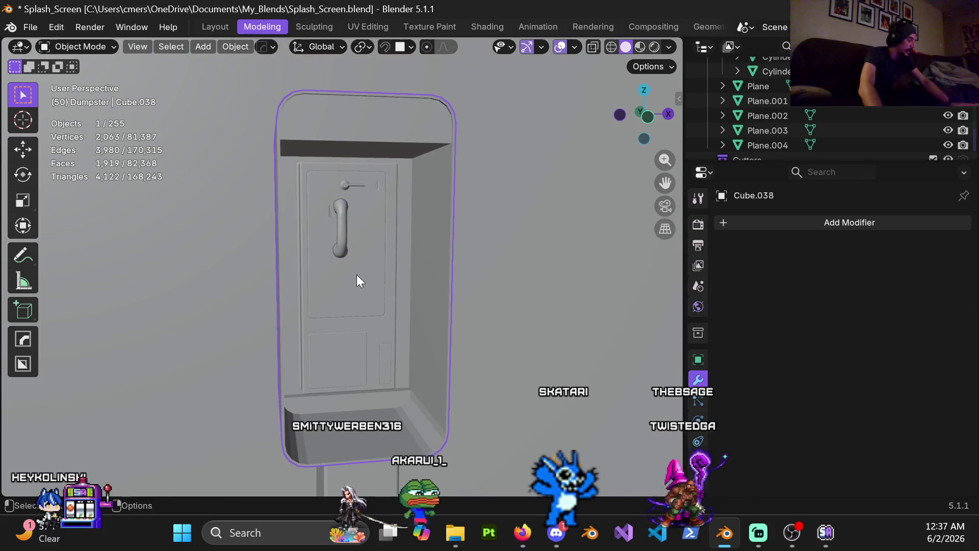
# Bring up the Shift+A Add menu and browse its Mesh primitives submenu
pyautogui.hotkey('shift', 'a')
pyautogui.write('a')
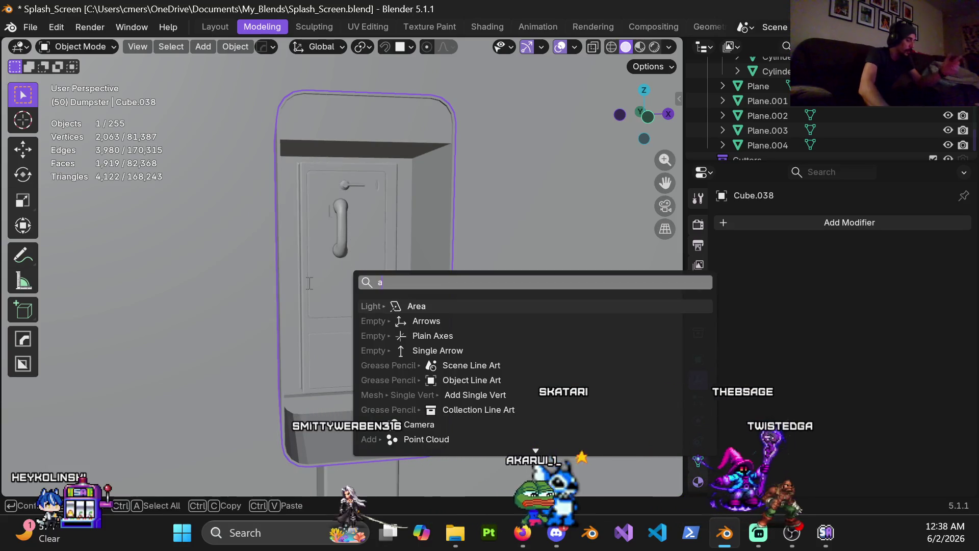
pyautogui.scroll(-3, 510, 367)
pyautogui.press('Escape')
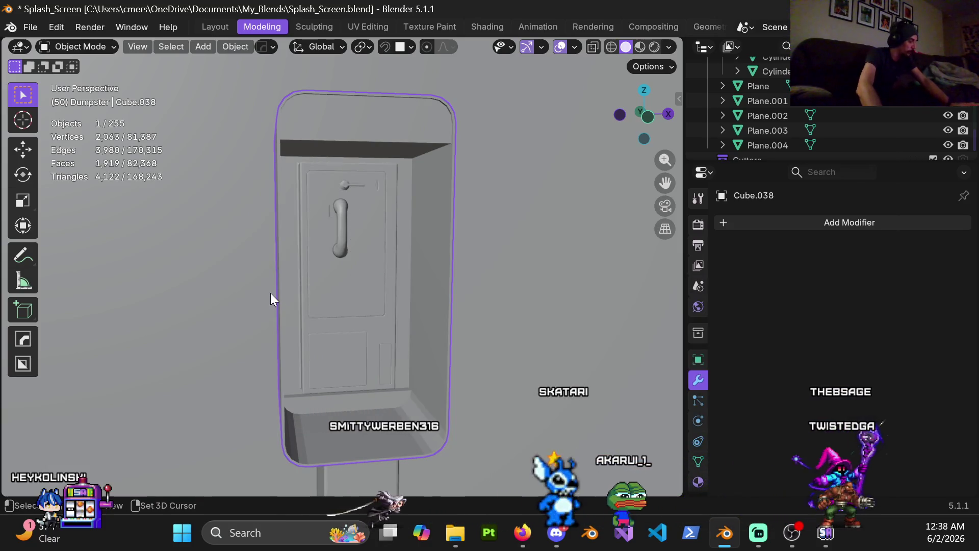
pyautogui.hotkey('shift', 'a')
pyautogui.moveTo(247, 211)
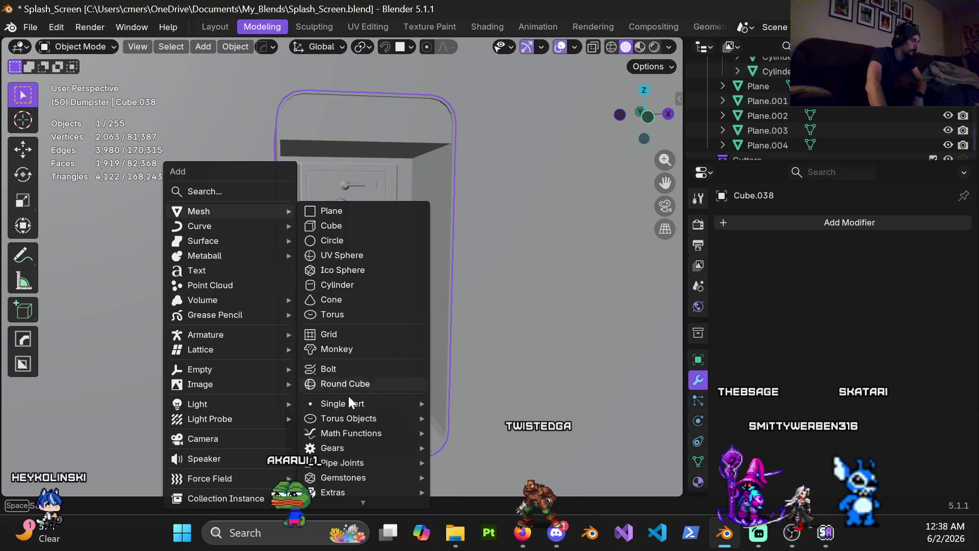
pyautogui.moveTo(341, 460)
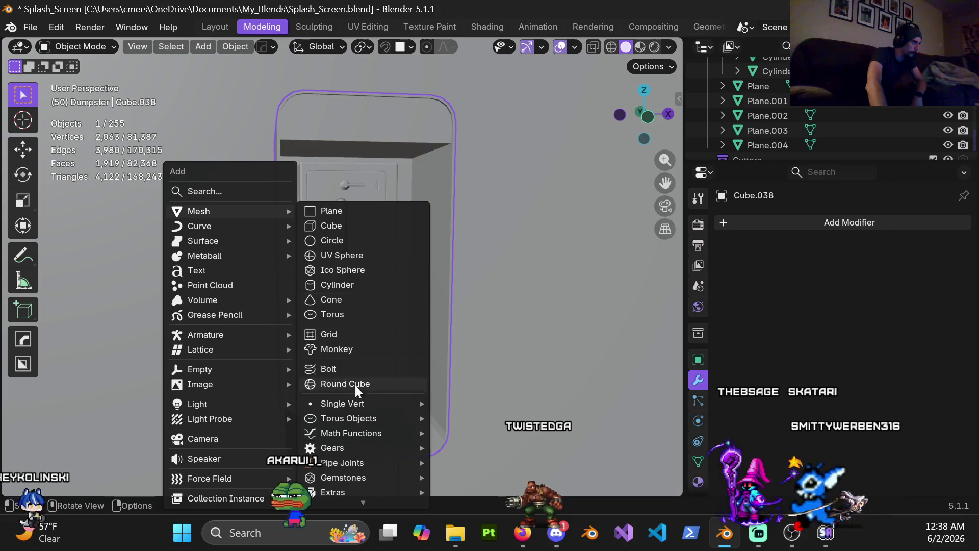
pyautogui.scroll(-1, 359, 457)
pyautogui.moveTo(365, 473)
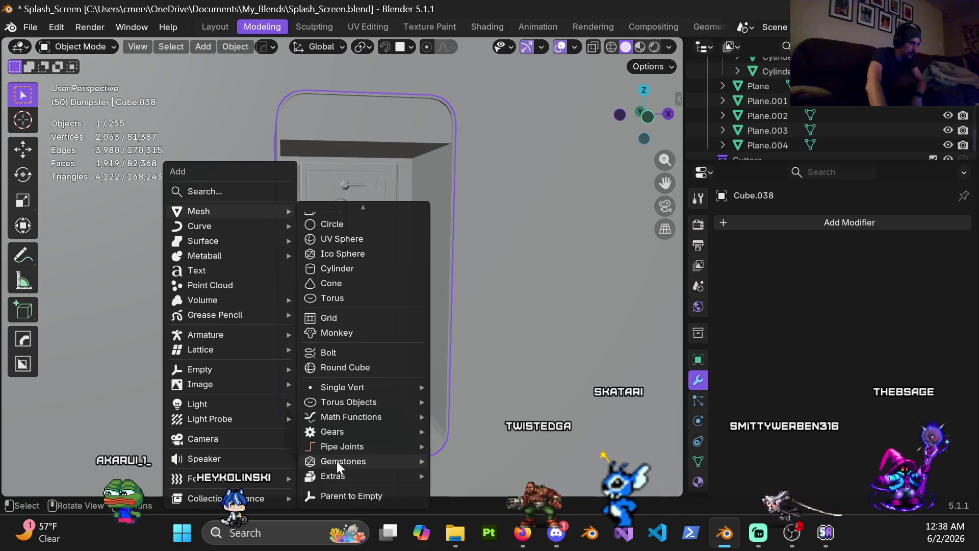
# Add a Bolt mesh, keep the model type as Bolt, and give it a TORX bit
pyautogui.click(354, 353)
pyautogui.scroll(-8, 377, 240)
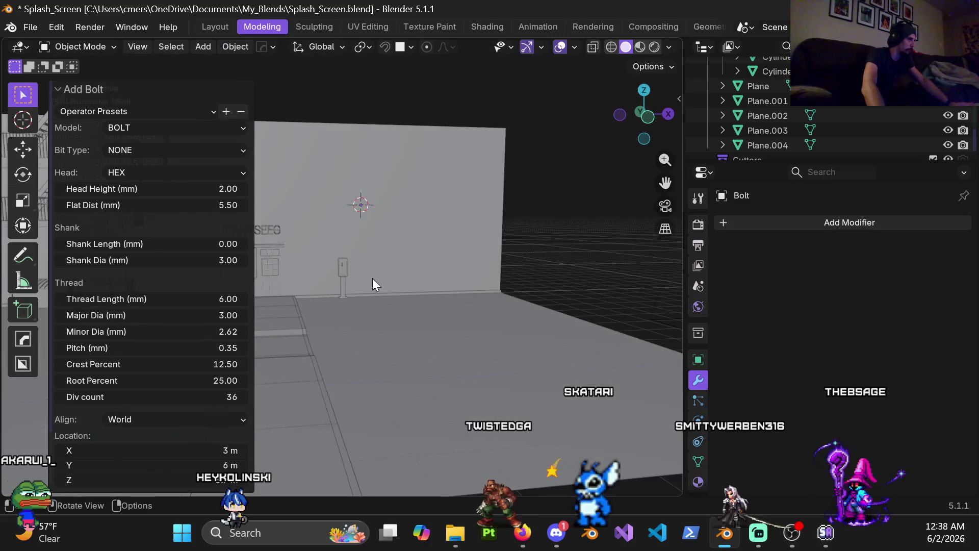
pyautogui.scroll(6, 366, 295)
pyautogui.moveTo(355, 178)
pyautogui.mouseDown(button='middle')
pyautogui.moveTo(400, 198)
pyautogui.moveTo(403, 225)
pyautogui.mouseUp(button='middle')
pyautogui.keyDown('shift'); pyautogui.moveTo(442, 198); pyautogui.dragTo(382, 224, button='middle'); pyautogui.keyUp('shift')
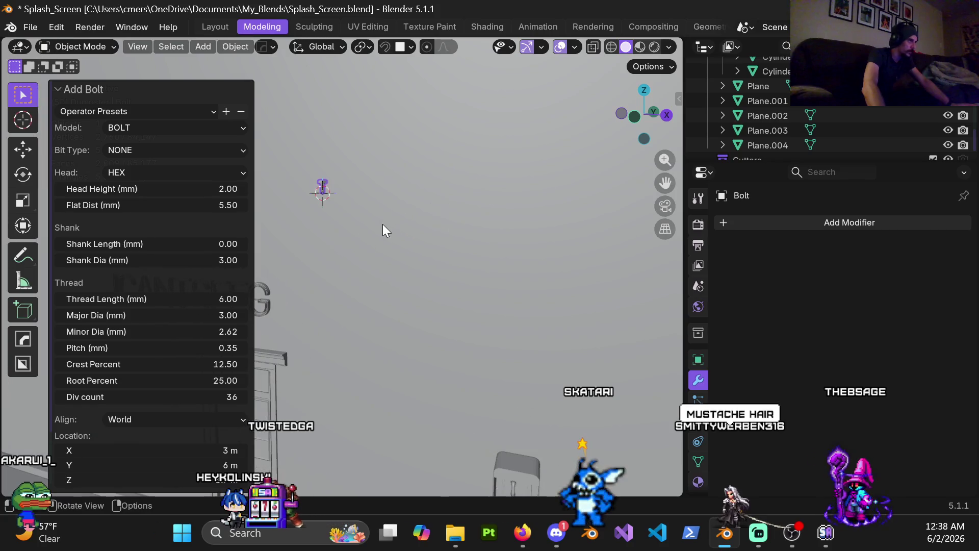
pyautogui.click(209, 134)
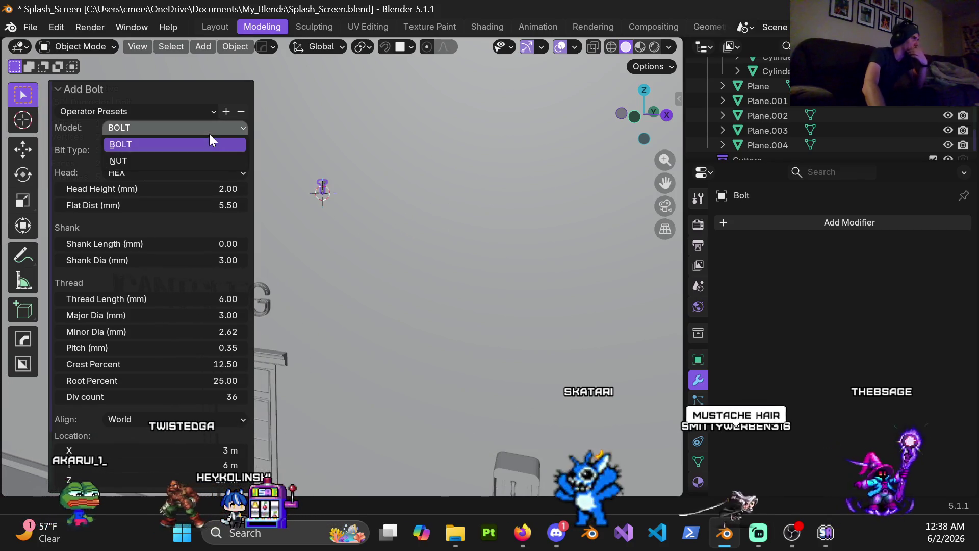
pyautogui.click(178, 143)
pyautogui.click(172, 150)
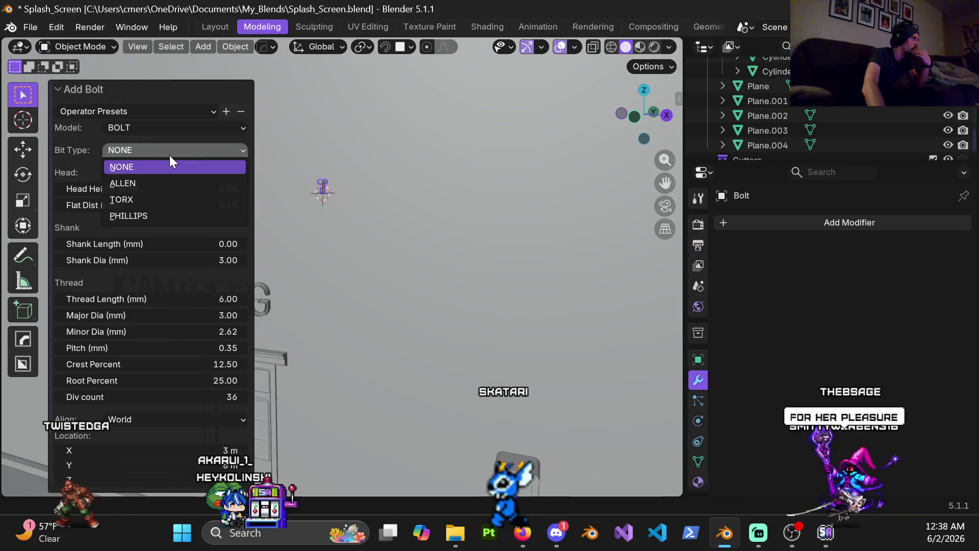
pyautogui.click(157, 195)
# Zoom in on the small bolt and move it up and to the right
pyautogui.keyDown('shift'); pyautogui.moveTo(304, 168); pyautogui.dragTo(330, 190, button='middle'); pyautogui.keyUp('shift')
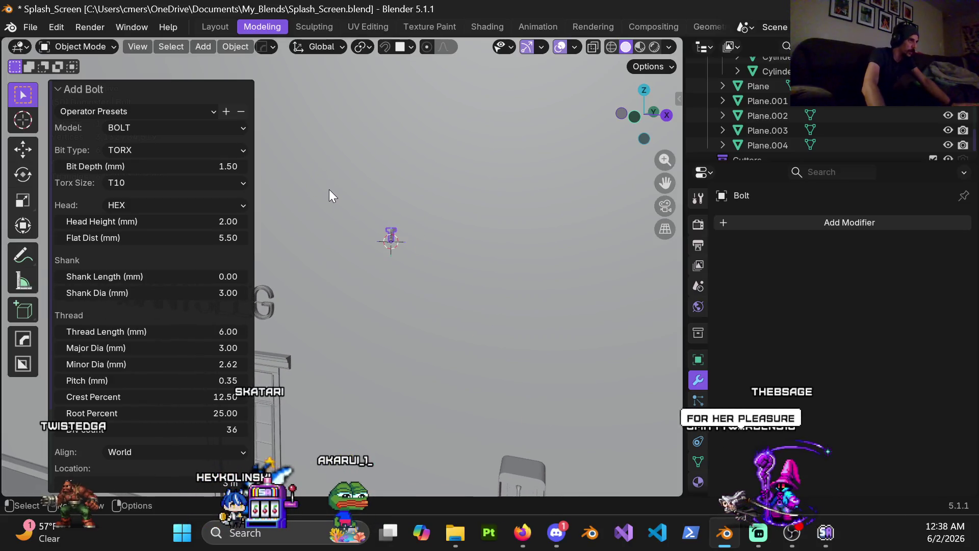
pyautogui.scroll(2, 392, 231)
pyautogui.scroll(1, 403, 223)
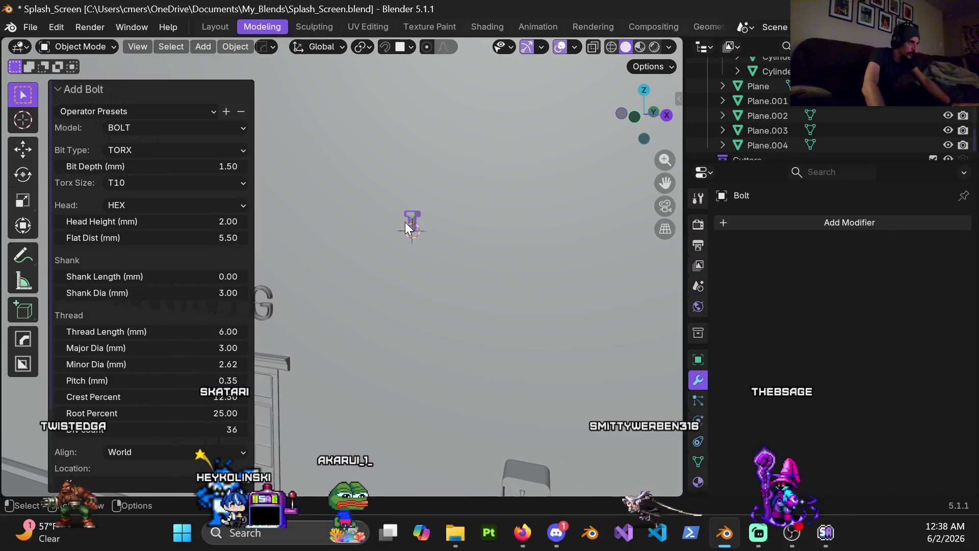
pyautogui.scroll(3, 442, 192)
pyautogui.press('g')
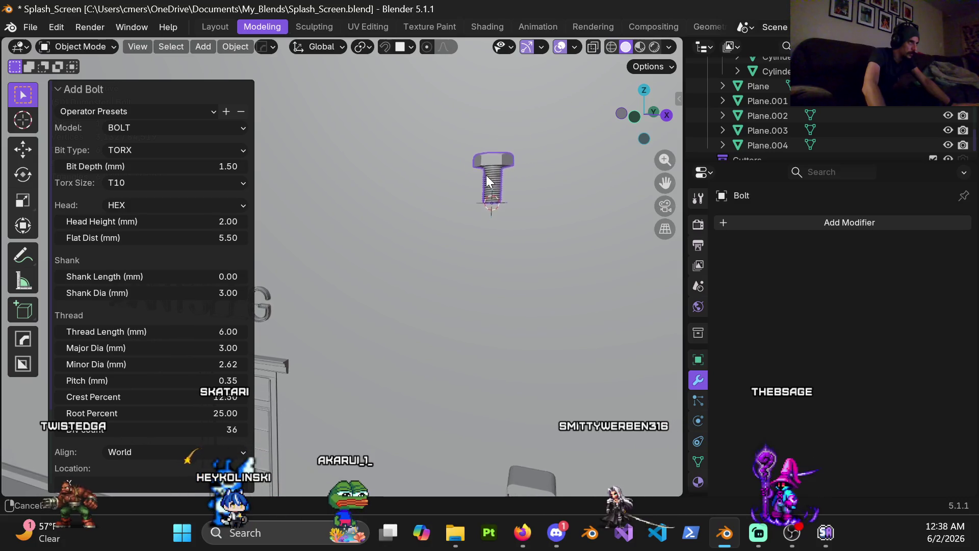
pyautogui.scroll(3, 401, 207)
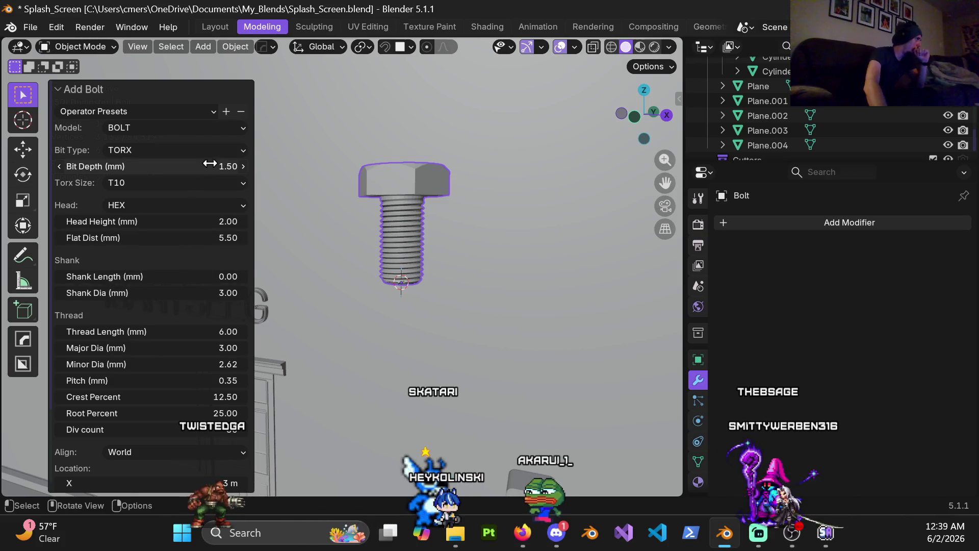
# Set the bolt's head to NONE, lengthen the shank, and raise Thread Length to 17.19 mm
pyautogui.click(200, 205)
pyautogui.click(181, 220)
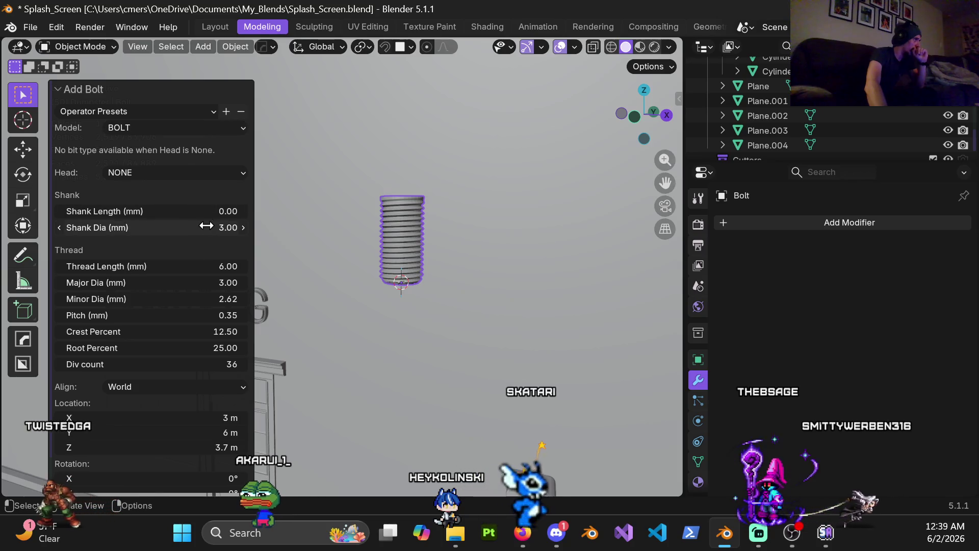
pyautogui.moveTo(202, 216)
pyautogui.mouseDown()
pyautogui.moveTo(240, 216)
pyautogui.moveTo(214, 211)
pyautogui.moveTo(225, 211)
pyautogui.mouseUp()
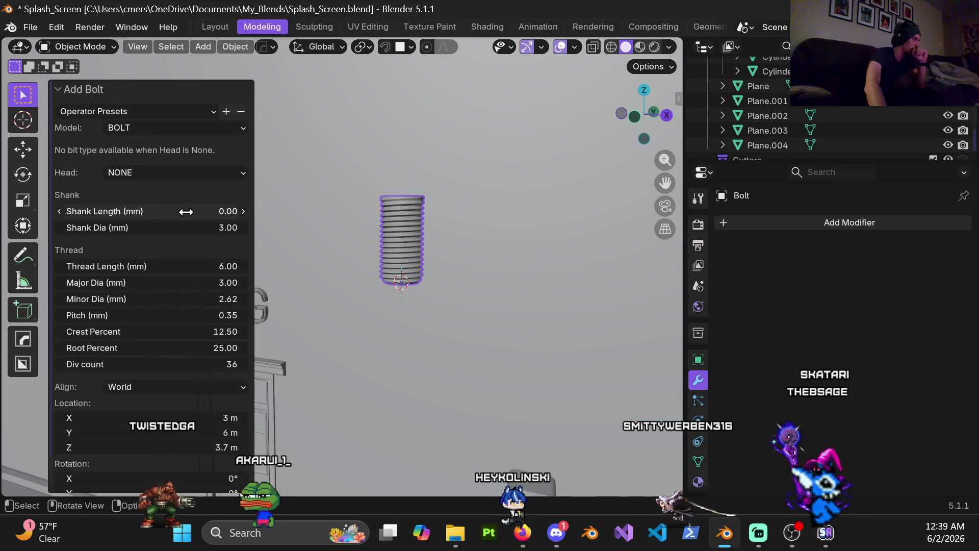
pyautogui.moveTo(161, 267); pyautogui.dragTo(193, 266)
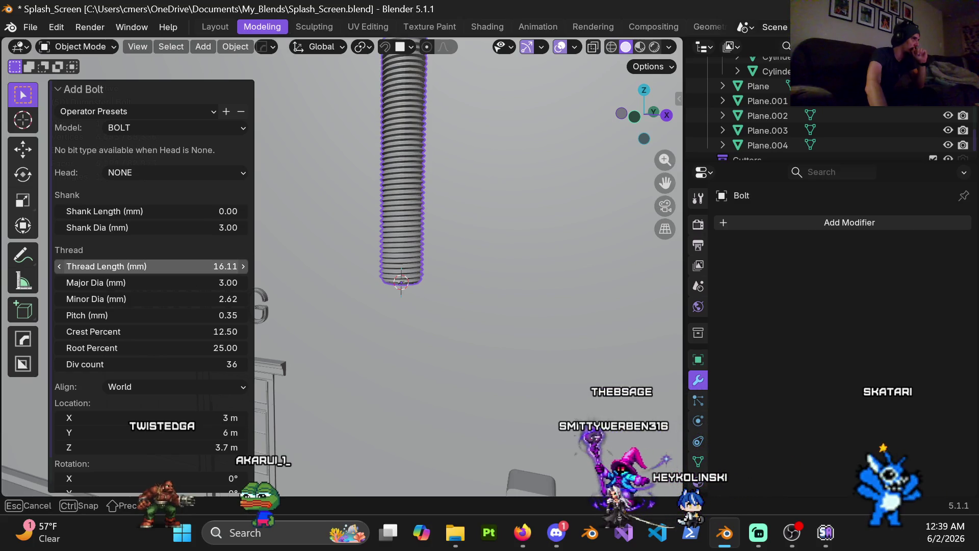
pyautogui.scroll(-5, 448, 204)
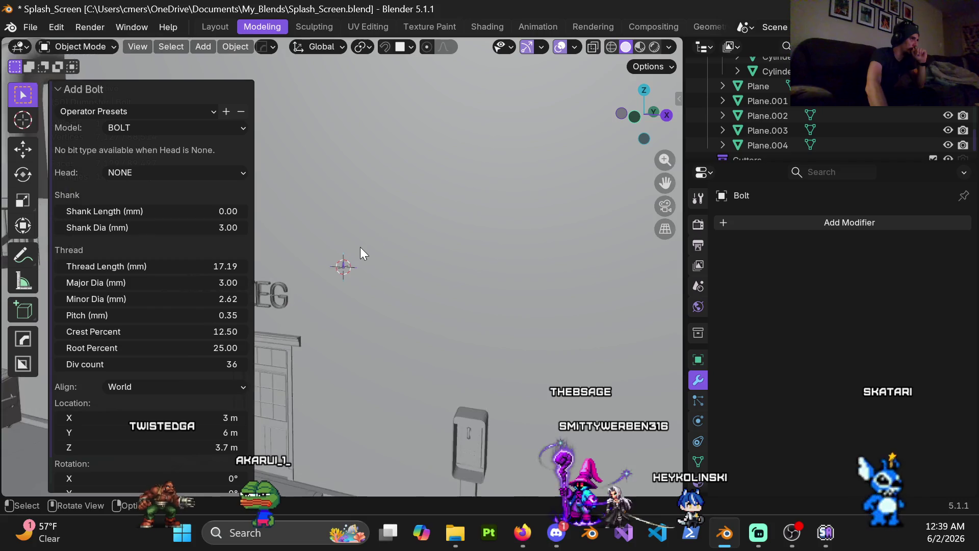
pyautogui.scroll(3, 347, 267)
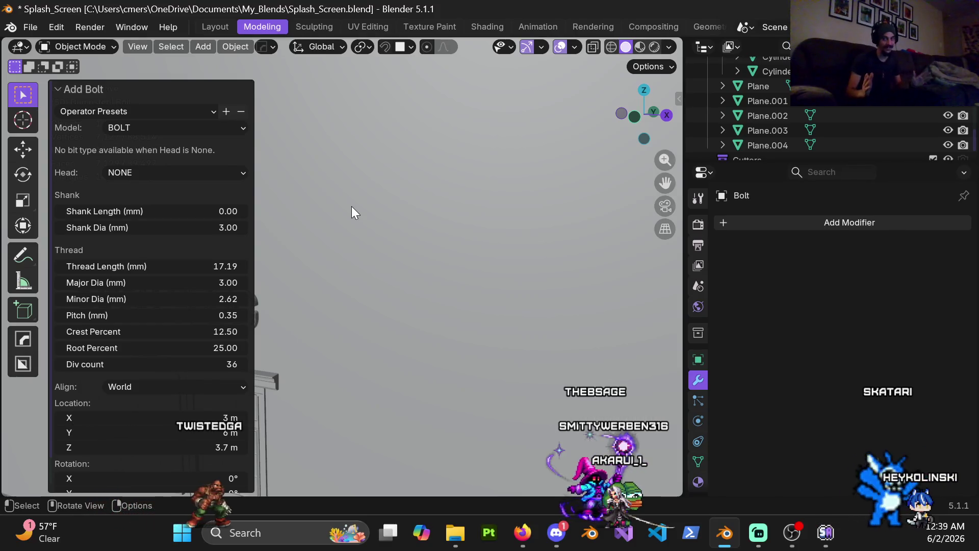
pyautogui.scroll(-6, 307, 183)
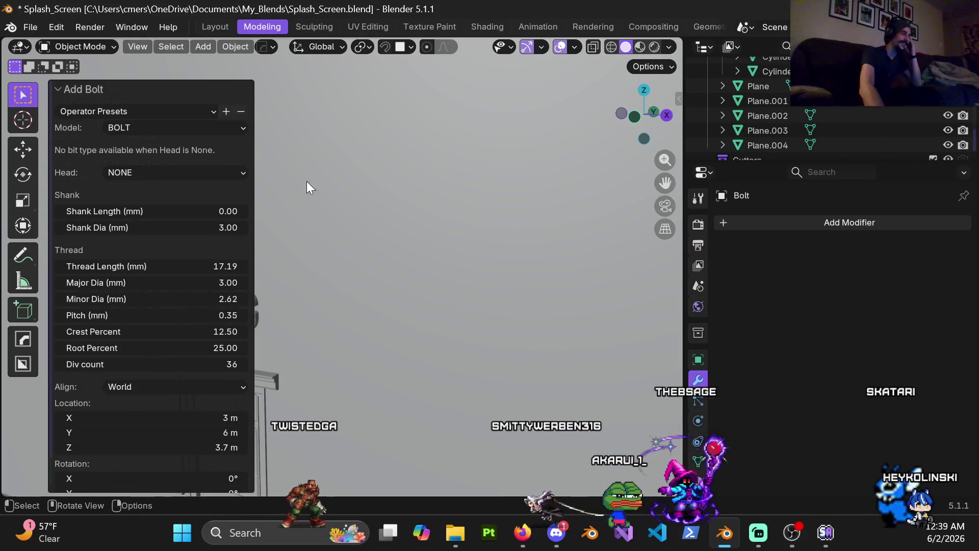
pyautogui.scroll(2, 388, 262)
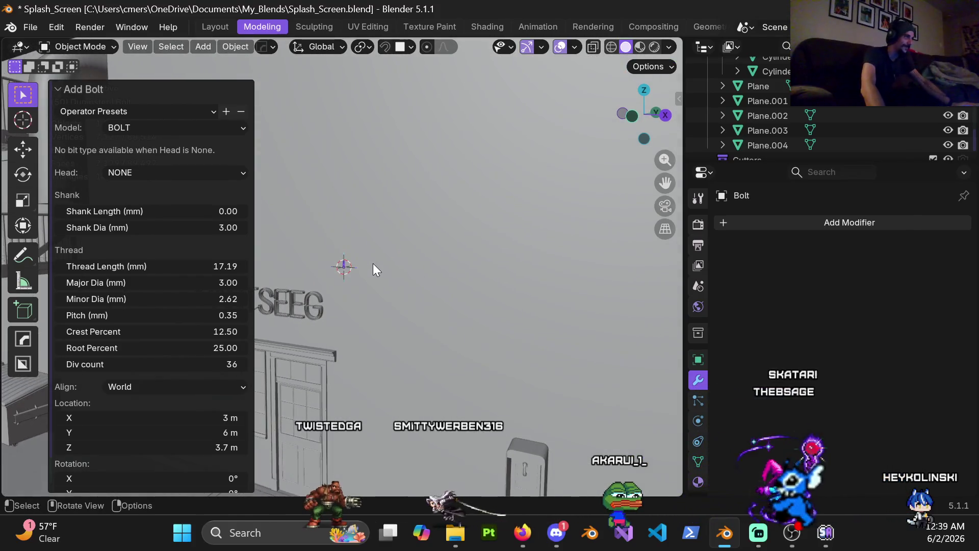
pyautogui.click(365, 264)
# Dismiss the accidental wall delete prompt, then select the Bolt and delete it
pyautogui.press('x')
pyautogui.click(415, 264)
pyautogui.scroll(3, 360, 269)
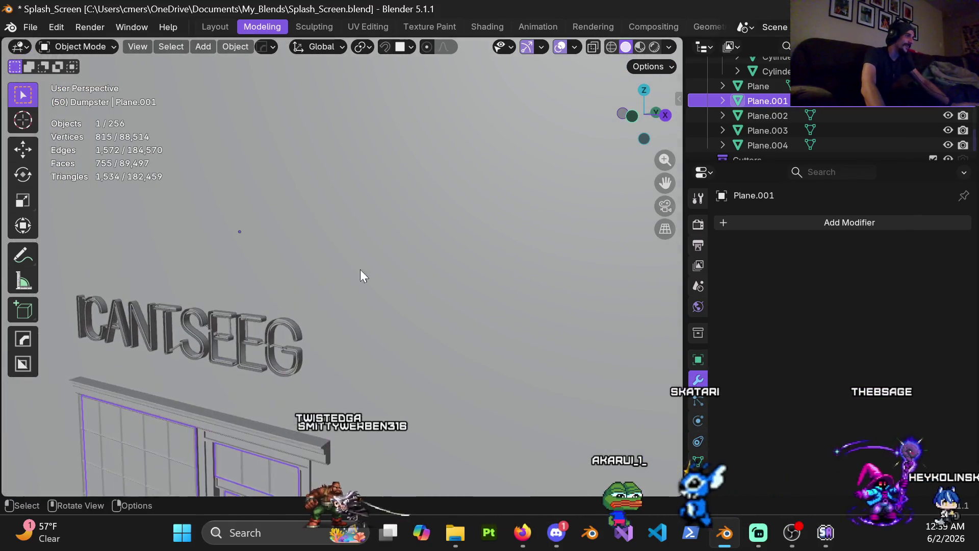
pyautogui.scroll(-2, 372, 262)
pyautogui.click(380, 249)
pyautogui.press('x')
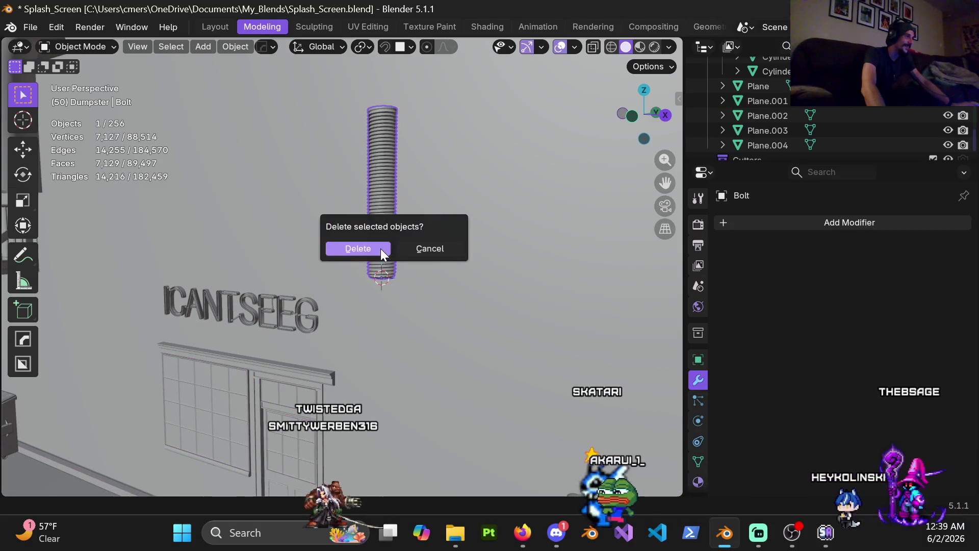
pyautogui.click(381, 249)
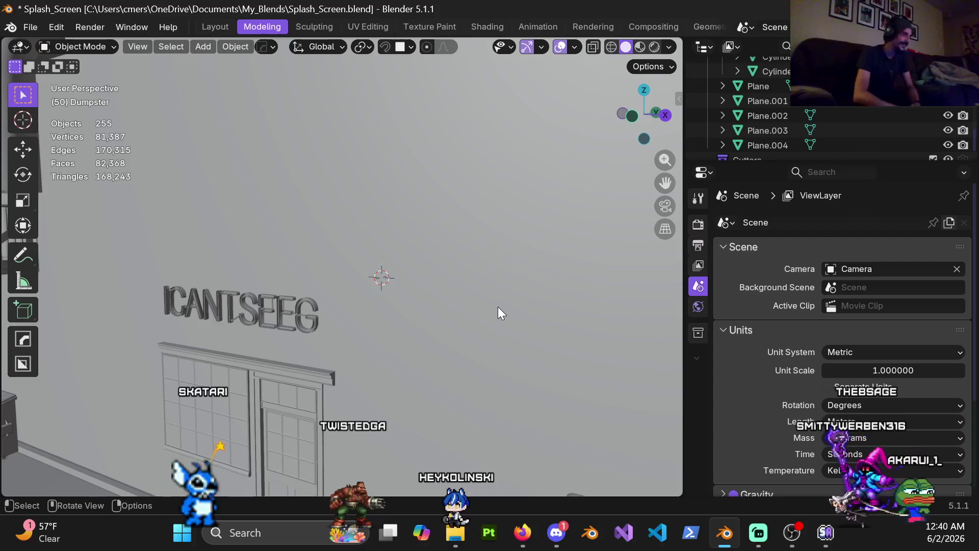
# Zoom and orbit to the payphone, select its handset, and bring up the Add menu
pyautogui.scroll(-5, 332, 311)
pyautogui.scroll(4, 388, 323)
pyautogui.scroll(10, 387, 322)
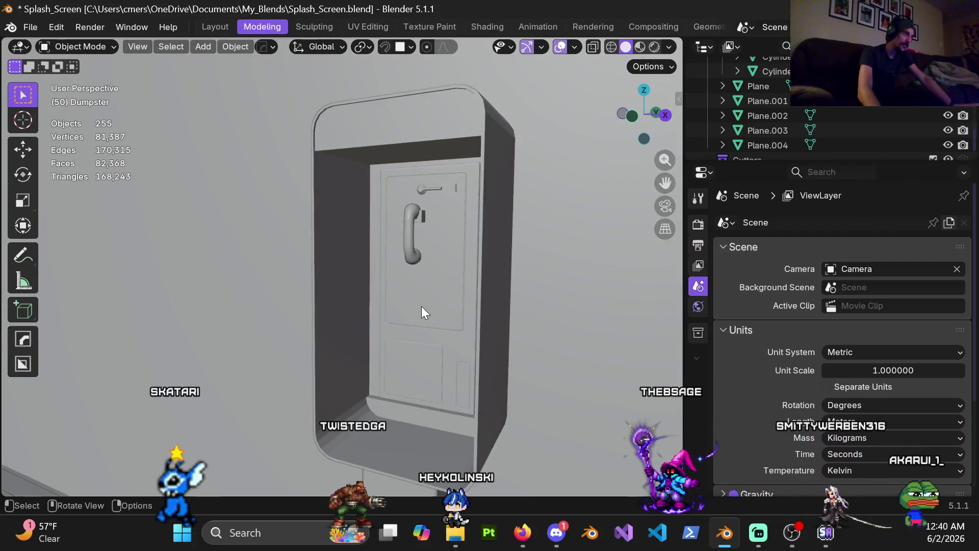
pyautogui.moveTo(422, 306); pyautogui.dragTo(454, 289, button='middle')
pyautogui.click(417, 249)
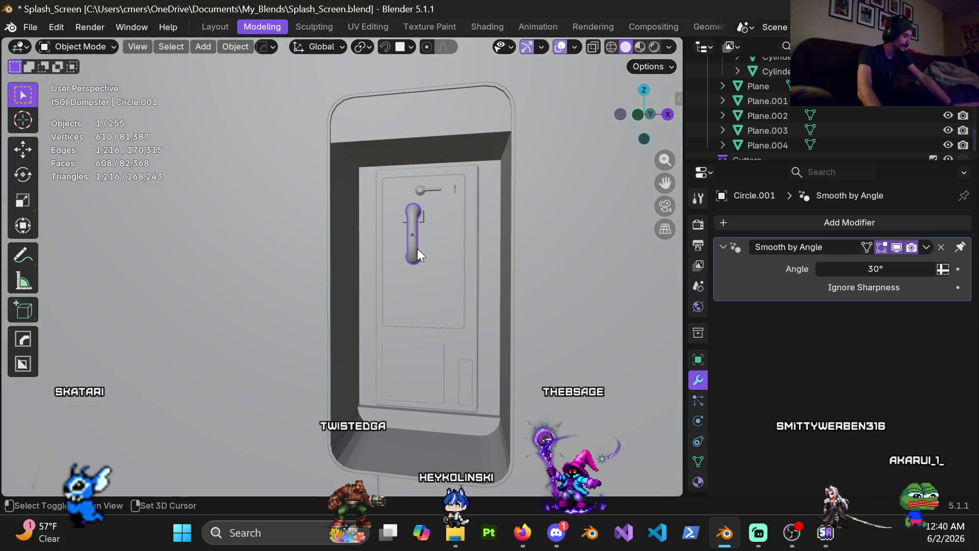
pyautogui.hotkey('shift', 'a')
pyautogui.moveTo(401, 204)
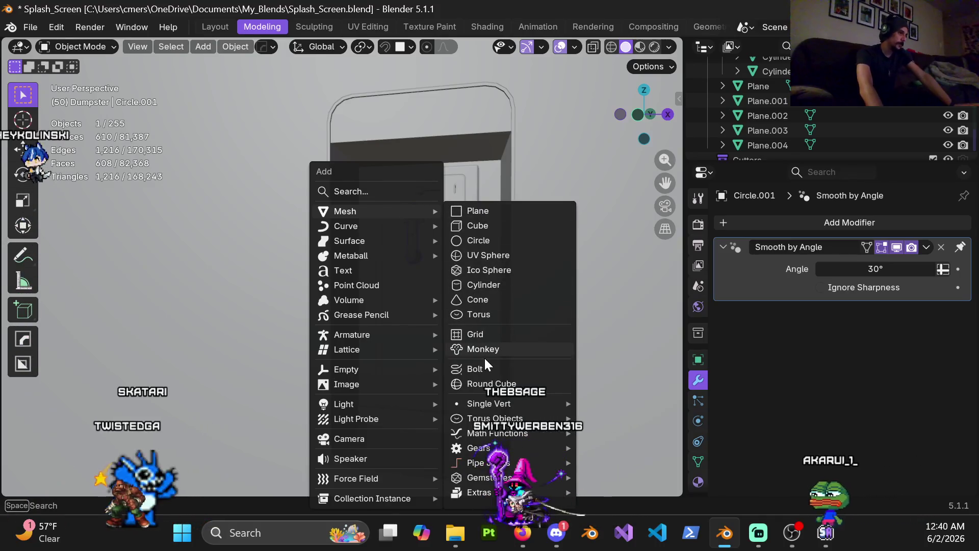
pyautogui.moveTo(371, 240)
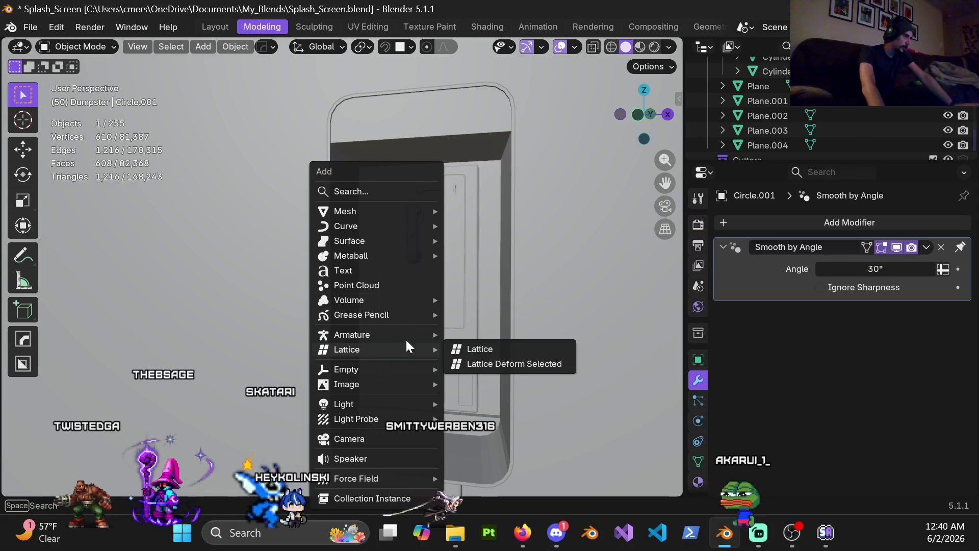
pyautogui.moveTo(404, 338)
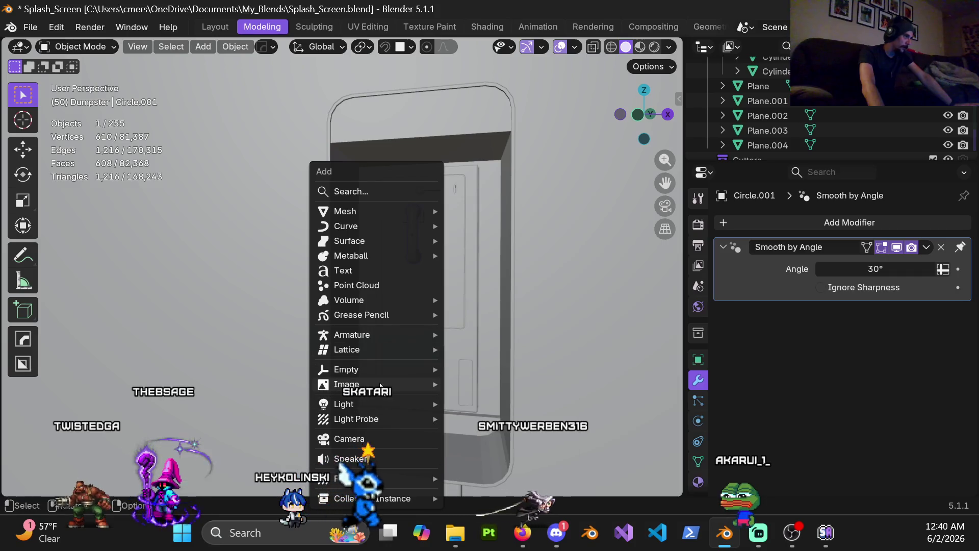
pyautogui.moveTo(383, 382)
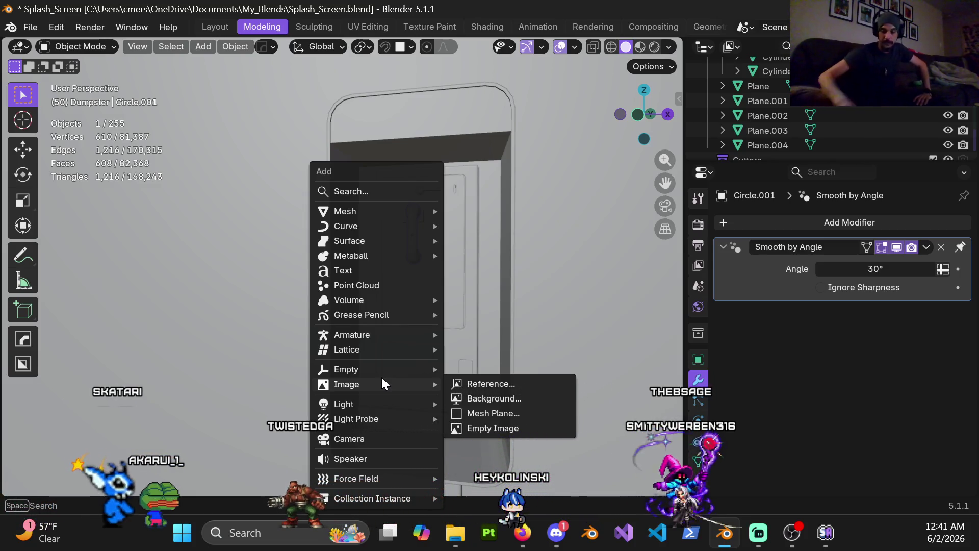
pyautogui.moveTo(341, 315)
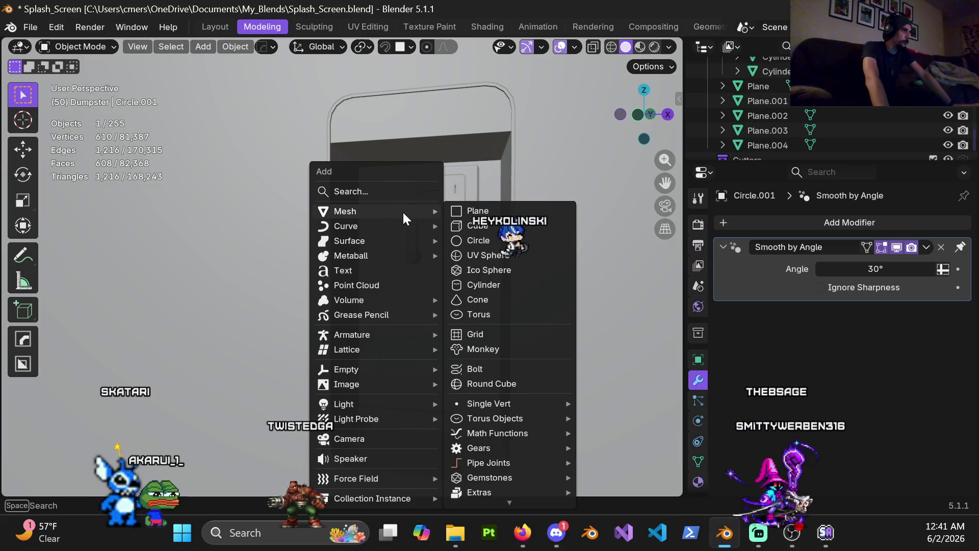
pyautogui.scroll(-1, 492, 439)
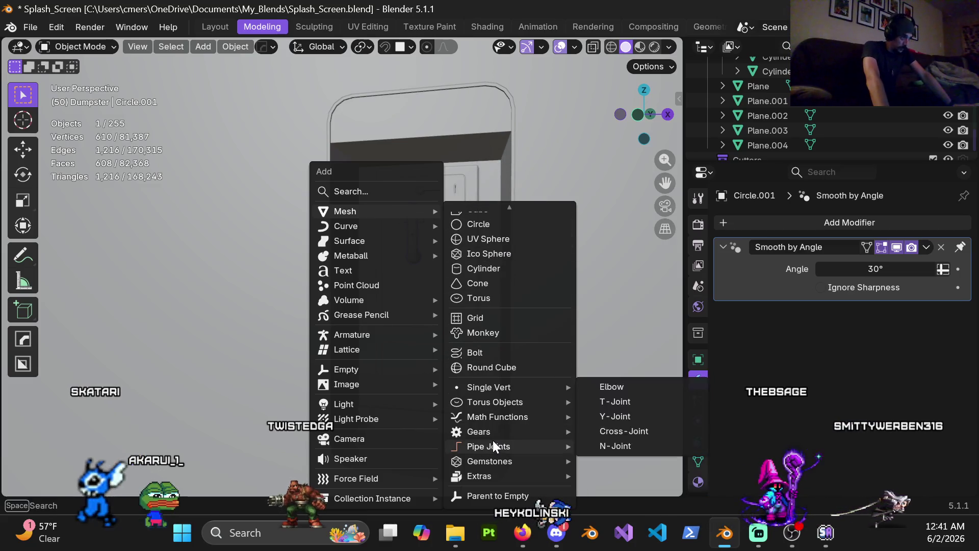
pyautogui.moveTo(496, 471)
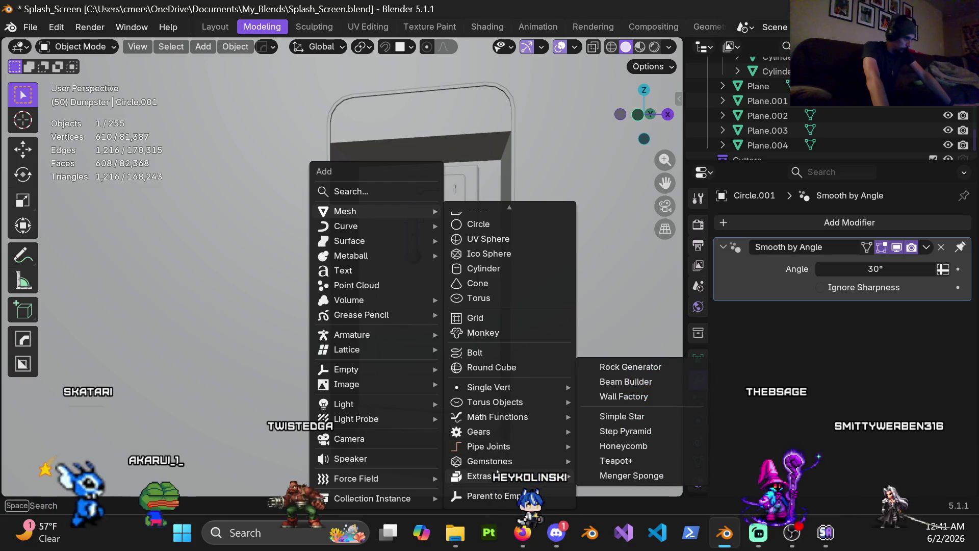
pyautogui.moveTo(518, 390)
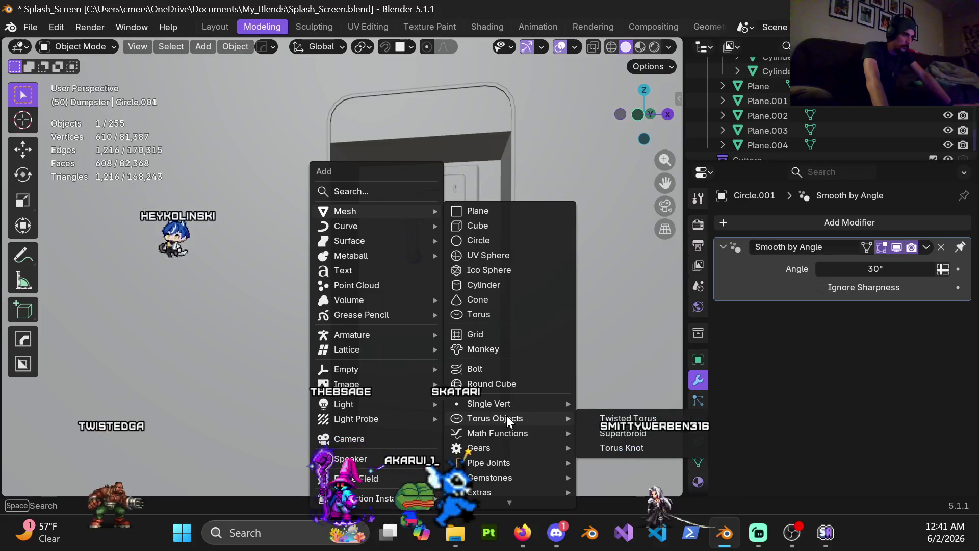
pyautogui.moveTo(510, 436)
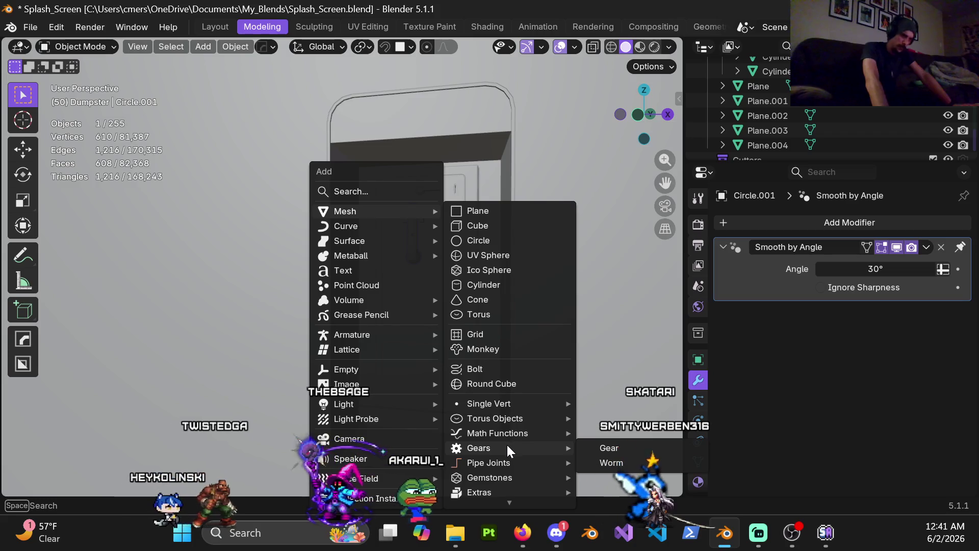
# Add a Worm gear and reduce its teeth count down to a single tooth
pyautogui.click(611, 462)
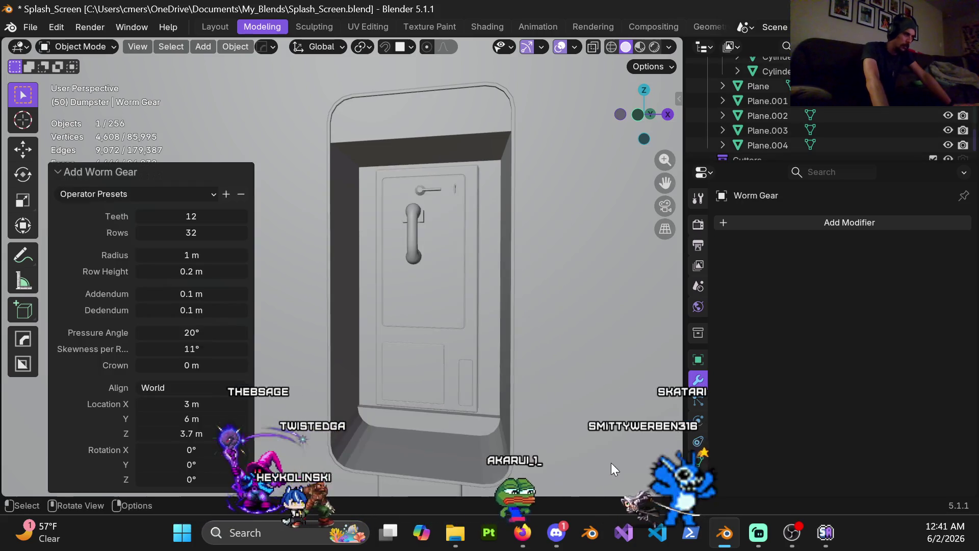
pyautogui.moveTo(375, 252)
pyautogui.keyDown('shift'); pyautogui.mouseDown(button='middle')
pyautogui.moveTo(430, 363)
pyautogui.moveTo(366, 158)
pyautogui.moveTo(379, 269)
pyautogui.moveTo(377, 222)
pyautogui.moveTo(354, 208)
pyautogui.moveTo(356, 302)
pyautogui.moveTo(354, 185)
pyautogui.moveTo(366, 269)
pyautogui.moveTo(320, 332)
pyautogui.moveTo(391, 242)
pyautogui.moveTo(371, 332)
pyautogui.moveTo(354, 209)
pyautogui.moveTo(377, 288)
pyautogui.moveTo(353, 262)
pyautogui.moveTo(451, 249)
pyautogui.moveTo(549, 256)
pyautogui.moveTo(479, 280)
pyautogui.moveTo(405, 278)
pyautogui.moveTo(371, 295)
pyautogui.mouseUp(button='middle'); pyautogui.keyUp('shift')
pyautogui.moveTo(190, 218)
pyautogui.mouseDown()
pyautogui.moveTo(168, 217)
pyautogui.moveTo(194, 217)
pyautogui.mouseUp()
pyautogui.moveTo(306, 209)
pyautogui.mouseDown(button='middle')
pyautogui.moveTo(344, 206)
pyautogui.moveTo(384, 256)
pyautogui.moveTo(459, 265)
pyautogui.mouseUp(button='middle')
pyautogui.moveTo(160, 217); pyautogui.dragTo(146, 217)
pyautogui.moveTo(406, 307)
pyautogui.mouseDown(button='middle')
pyautogui.moveTo(540, 322)
pyautogui.moveTo(447, 280)
pyautogui.moveTo(339, 281)
pyautogui.moveTo(363, 223)
pyautogui.moveTo(348, 275)
pyautogui.moveTo(372, 240)
pyautogui.moveTo(255, 244)
pyautogui.mouseUp(button='middle')
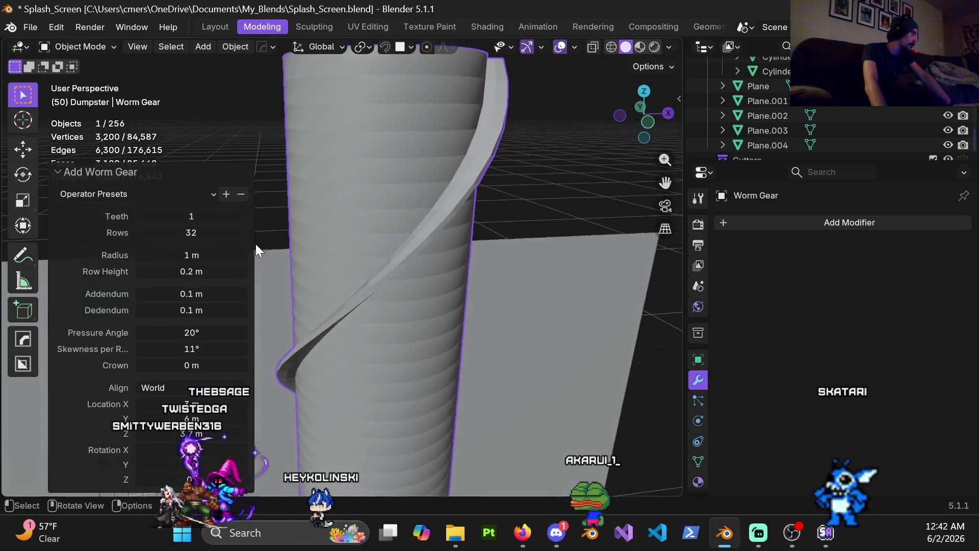
# Adjust the worm gear's rows, set Row Height 0.08 m, and raise pressure angle and skewness to 37°
pyautogui.moveTo(190, 233)
pyautogui.mouseDown()
pyautogui.moveTo(174, 232)
pyautogui.moveTo(215, 233)
pyautogui.moveTo(182, 233)
pyautogui.moveTo(188, 253)
pyautogui.mouseUp()
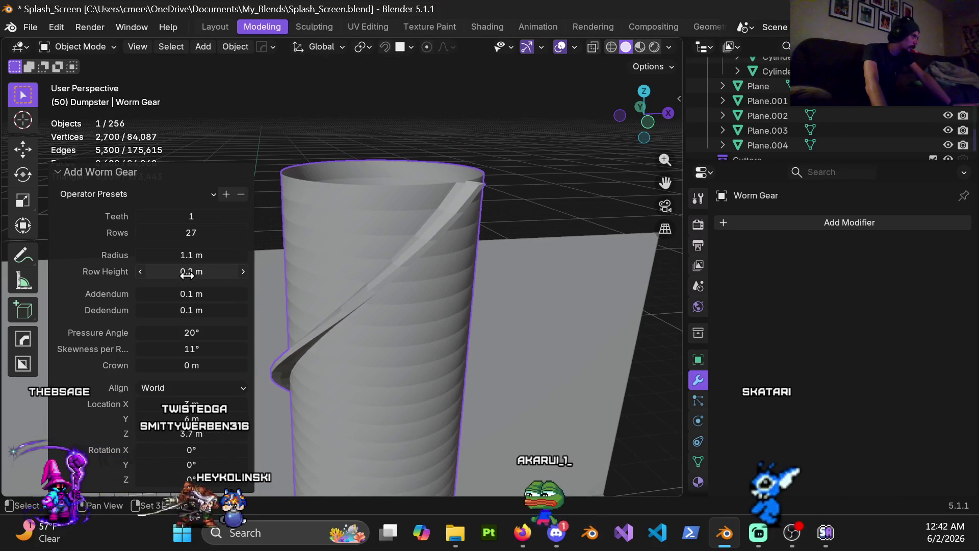
pyautogui.click(187, 271)
pyautogui.write('0.08')
pyautogui.press('Return')
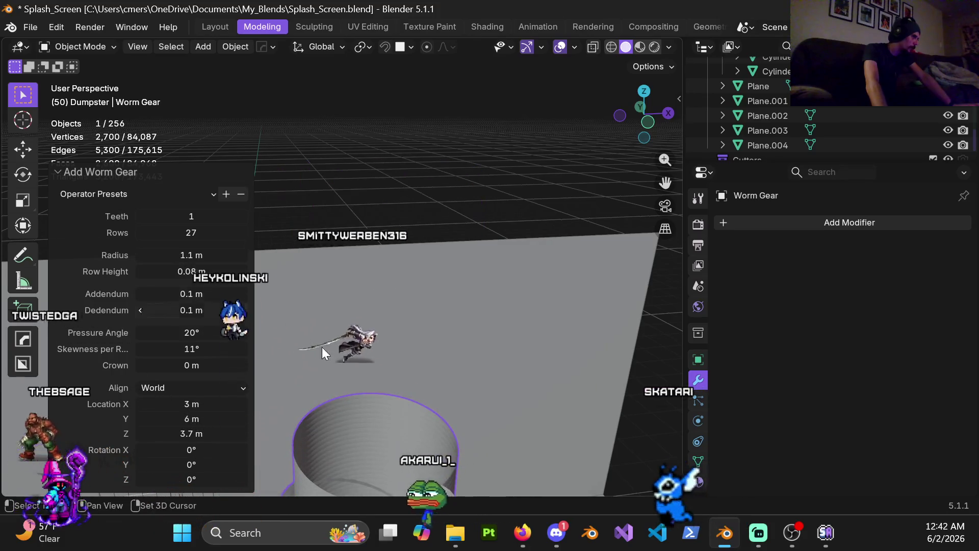
pyautogui.moveTo(393, 390)
pyautogui.mouseDown(button='middle')
pyautogui.moveTo(387, 234)
pyautogui.moveTo(391, 273)
pyautogui.moveTo(457, 271)
pyautogui.moveTo(348, 284)
pyautogui.moveTo(474, 277)
pyautogui.moveTo(400, 306)
pyautogui.moveTo(488, 291)
pyautogui.moveTo(401, 303)
pyautogui.moveTo(386, 339)
pyautogui.moveTo(536, 350)
pyautogui.moveTo(447, 394)
pyautogui.moveTo(429, 349)
pyautogui.moveTo(377, 294)
pyautogui.moveTo(447, 274)
pyautogui.moveTo(439, 232)
pyautogui.moveTo(458, 284)
pyautogui.moveTo(436, 309)
pyautogui.moveTo(398, 315)
pyautogui.mouseUp(button='middle')
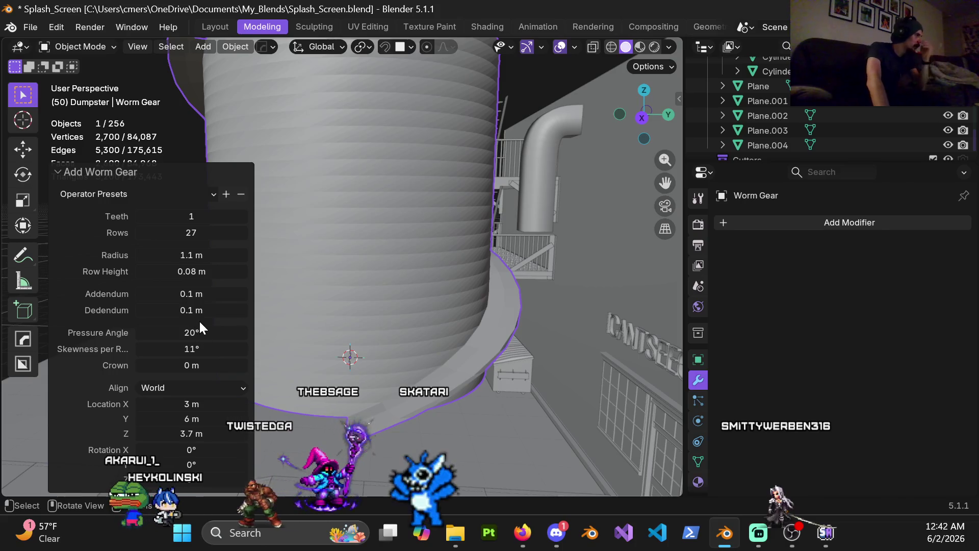
pyautogui.moveTo(192, 333); pyautogui.dragTo(191, 333)
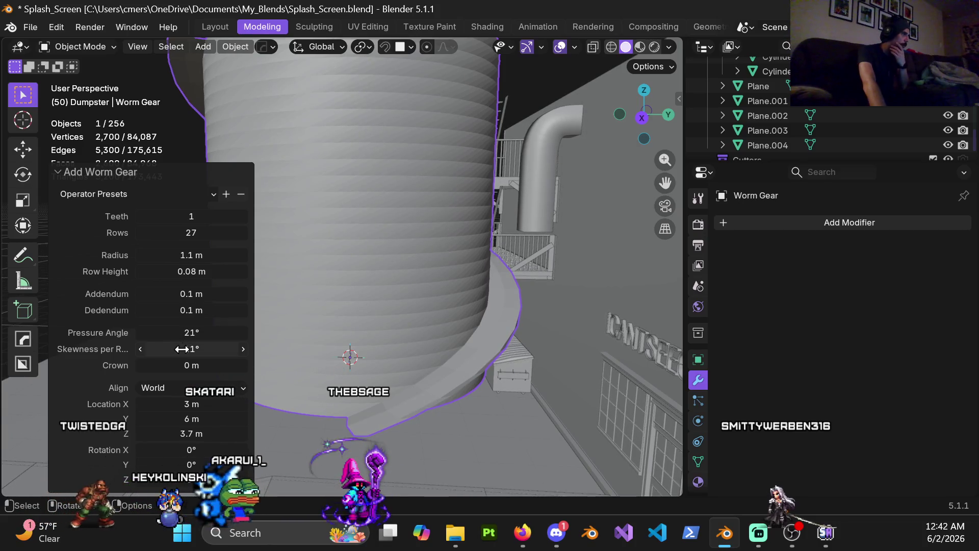
pyautogui.moveTo(191, 349); pyautogui.dragTo(219, 349)
# Look around the finished worm gear, then select it and delete it
pyautogui.scroll(-3, 391, 235)
pyautogui.moveTo(390, 236)
pyautogui.mouseDown(button='middle')
pyautogui.moveTo(378, 225)
pyautogui.moveTo(564, 220)
pyautogui.moveTo(384, 238)
pyautogui.moveTo(407, 297)
pyautogui.moveTo(515, 277)
pyautogui.moveTo(481, 284)
pyautogui.moveTo(429, 318)
pyautogui.mouseUp(button='middle')
pyautogui.scroll(3, 384, 239)
pyautogui.scroll(-3, 421, 318)
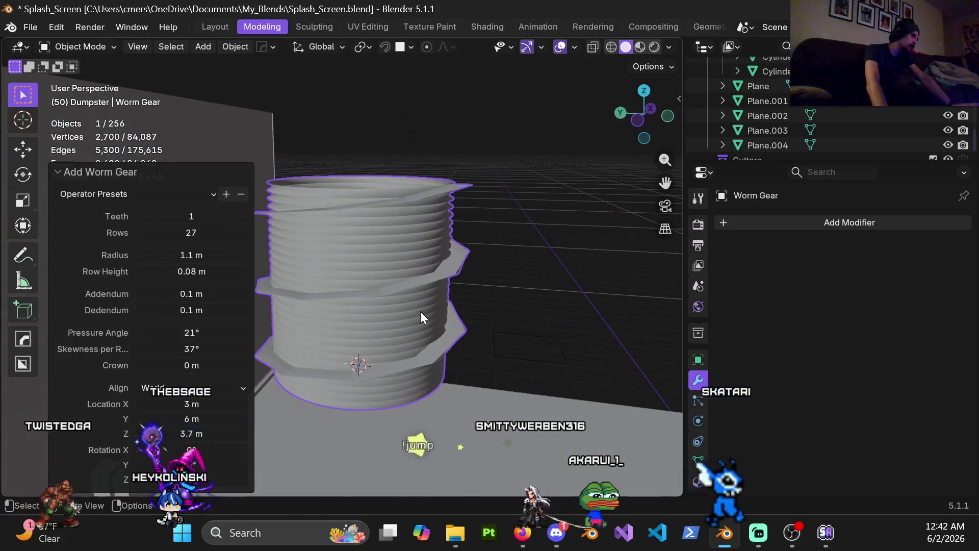
pyautogui.click(523, 238)
pyautogui.click(386, 262)
pyautogui.press('x')
pyautogui.click(386, 262)
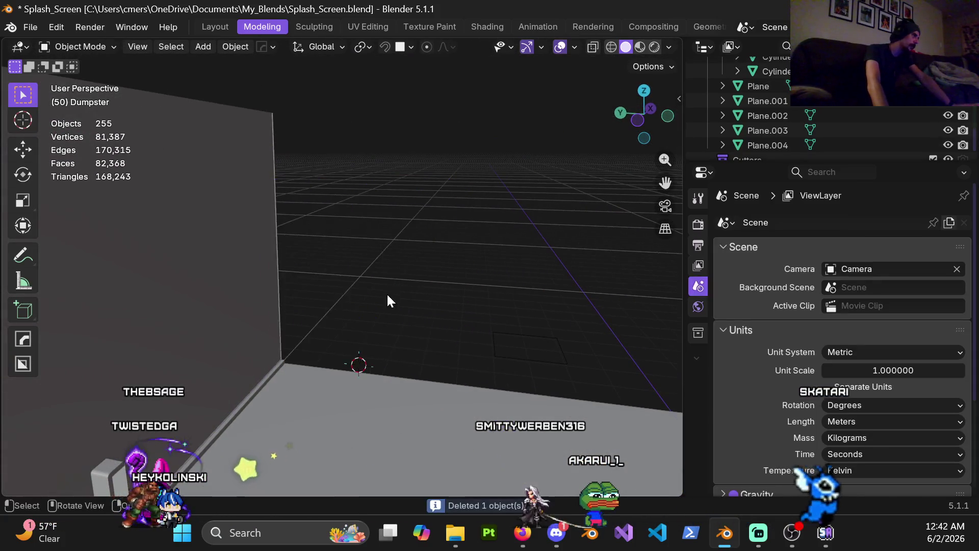
# Orbit and zoom to a frontal view of the payphone, then select the handset Circle.001
pyautogui.moveTo(386, 293); pyautogui.dragTo(279, 325, button='middle')
pyautogui.scroll(10, 322, 357)
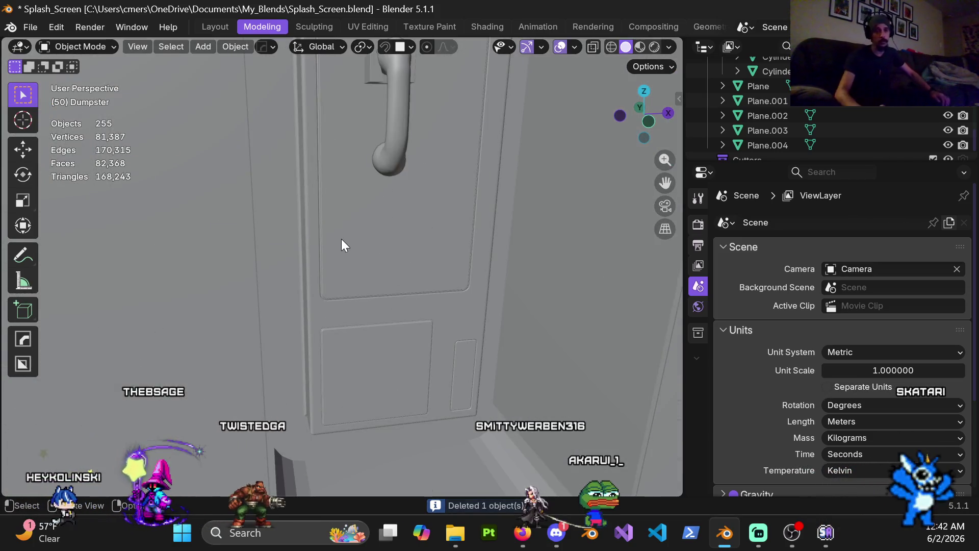
pyautogui.moveTo(377, 185)
pyautogui.mouseDown(button='middle')
pyautogui.moveTo(406, 149)
pyautogui.moveTo(378, 140)
pyautogui.moveTo(386, 166)
pyautogui.mouseUp(button='middle')
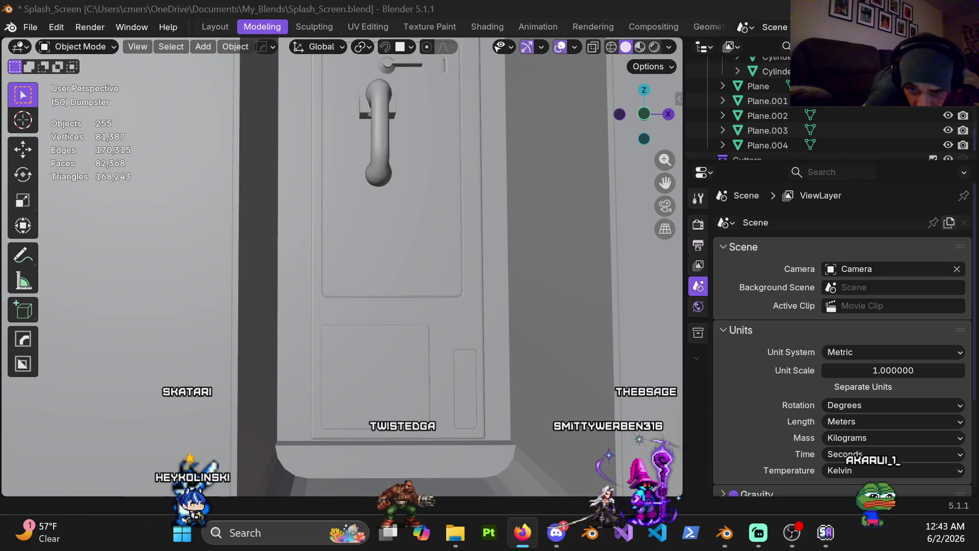
pyautogui.scroll(3, 396, 163)
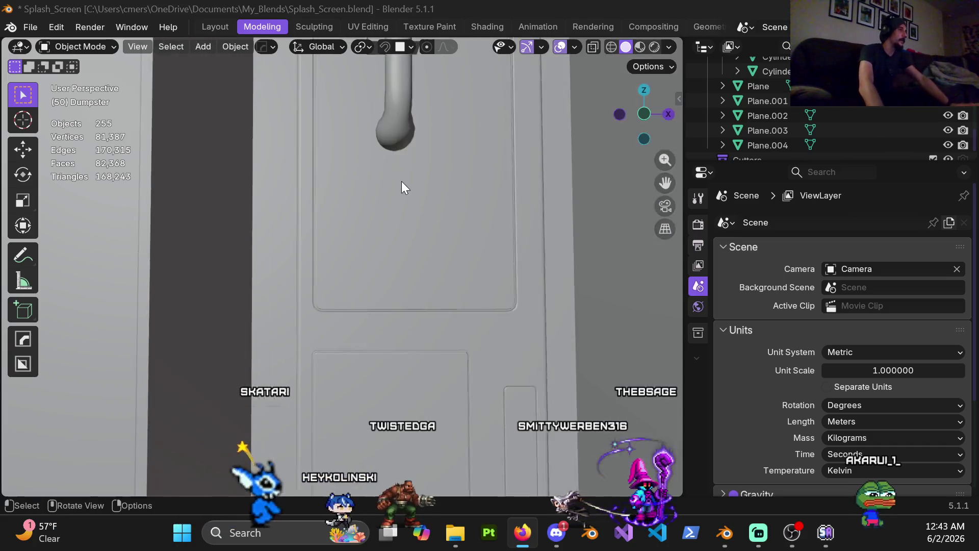
pyautogui.scroll(-4, 402, 194)
pyautogui.scroll(-2, 377, 190)
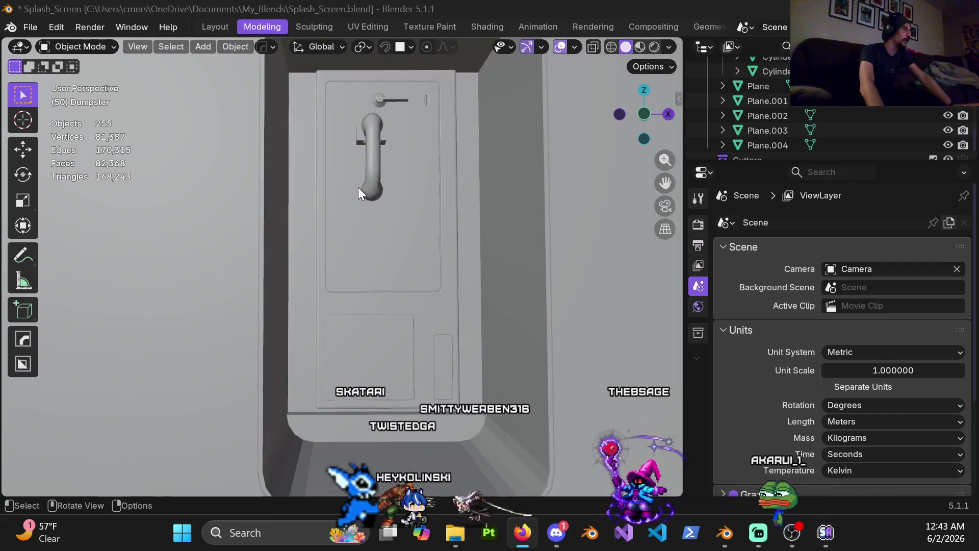
pyautogui.scroll(3, 358, 188)
pyautogui.scroll(-4, 369, 205)
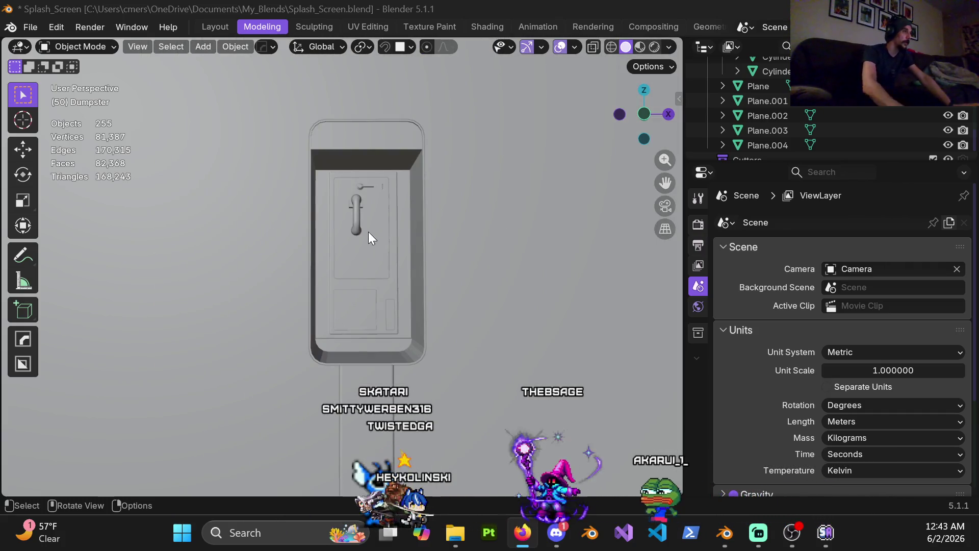
pyautogui.scroll(-1, 365, 235)
pyautogui.scroll(-5, 363, 240)
pyautogui.scroll(3, 351, 259)
pyautogui.click(350, 252)
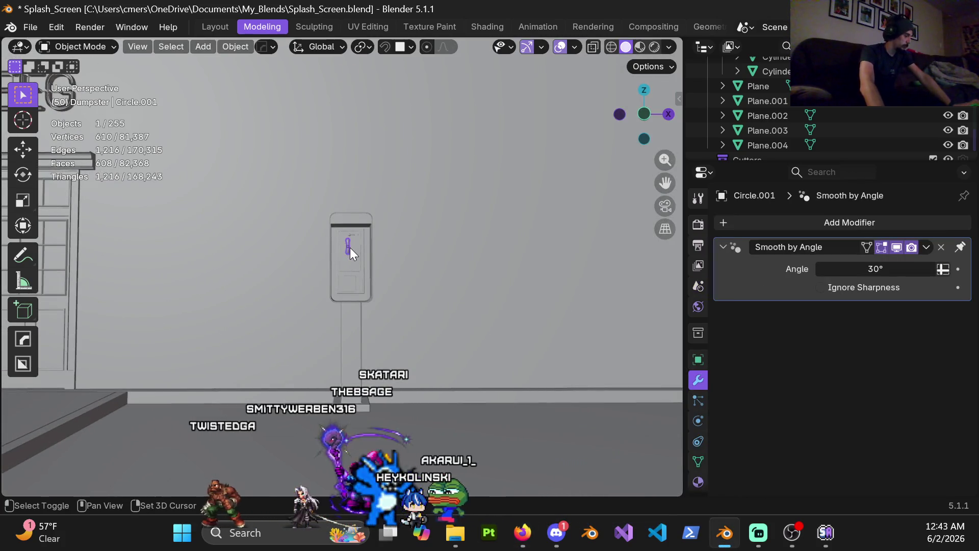
# Snap the 3D cursor to the handset and add a Circle mesh there
pyautogui.hotkey('shift', 's')
pyautogui.click(356, 335)
pyautogui.scroll(3, 377, 306)
pyautogui.hotkey('shift', 'a')
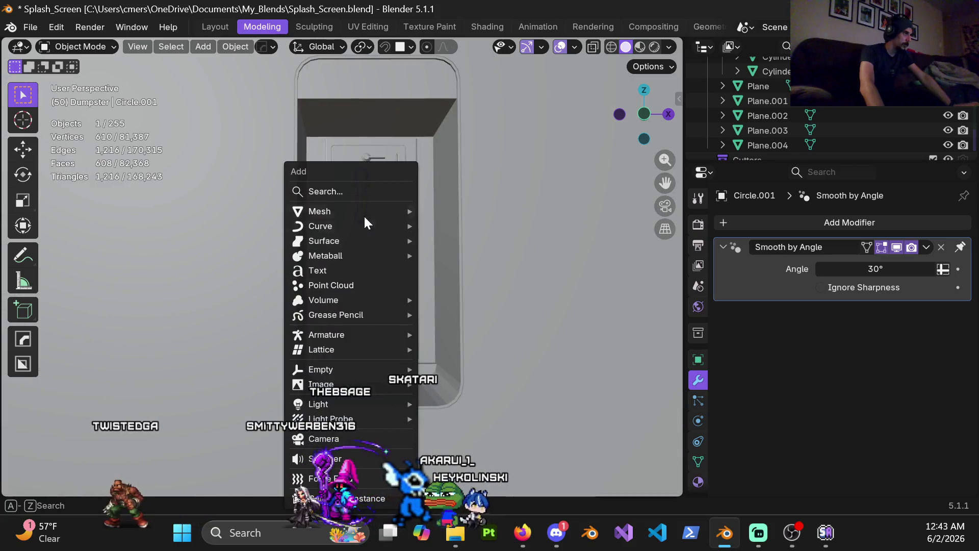
pyautogui.moveTo(363, 211)
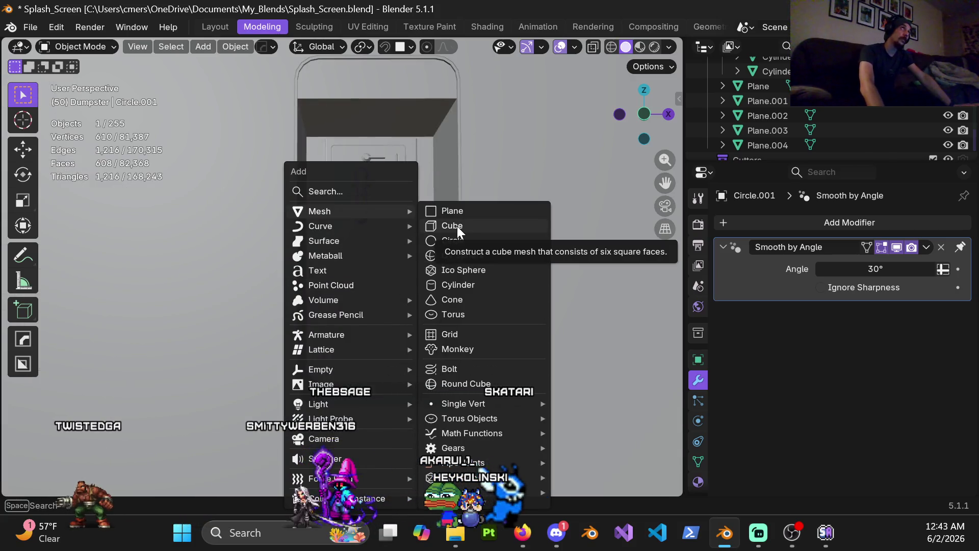
pyautogui.click(451, 241)
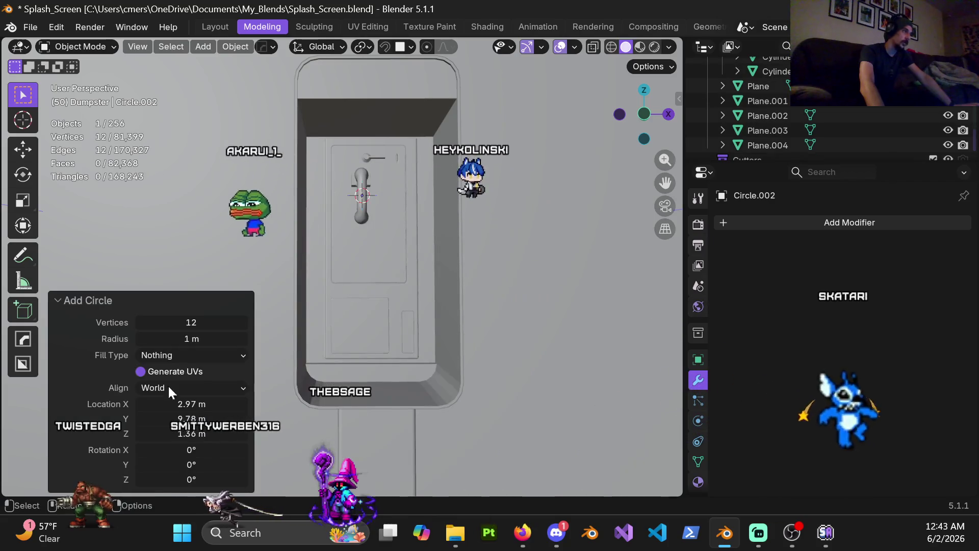
# Set the new circle's vertex count to 12, after first trying 8
pyautogui.click(194, 322)
pyautogui.write('8')
pyautogui.press('Return')
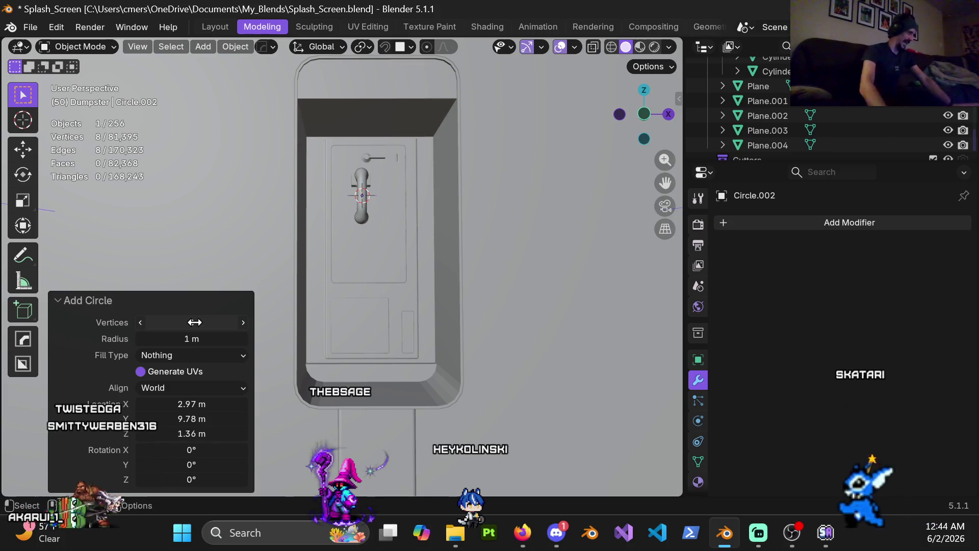
pyautogui.scroll(8, 442, 177)
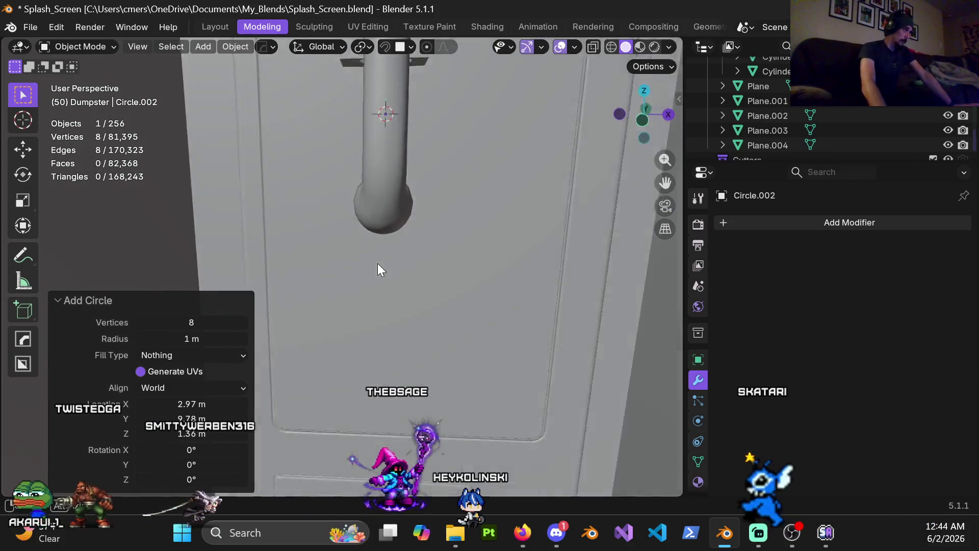
pyautogui.scroll(-2, 378, 263)
pyautogui.scroll(-2, 390, 155)
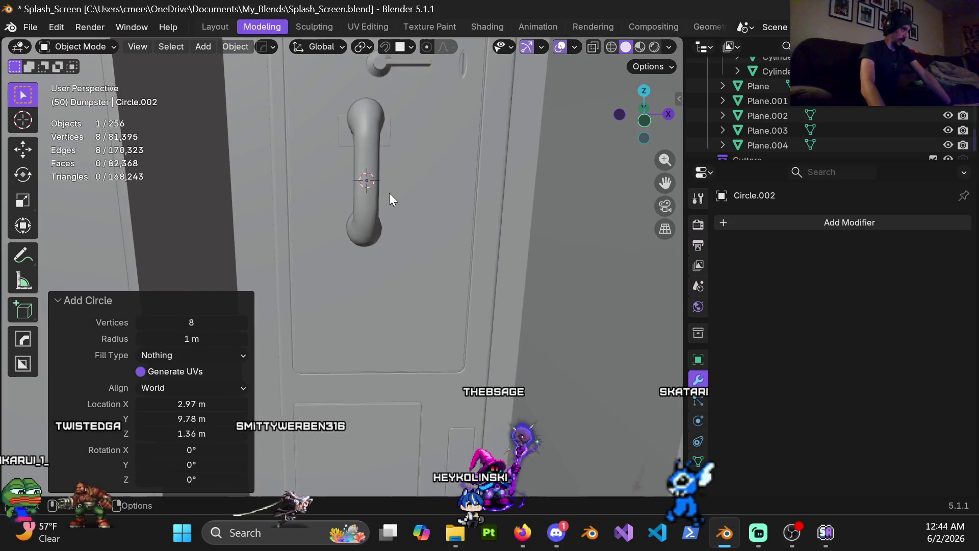
pyautogui.scroll(-6, 389, 214)
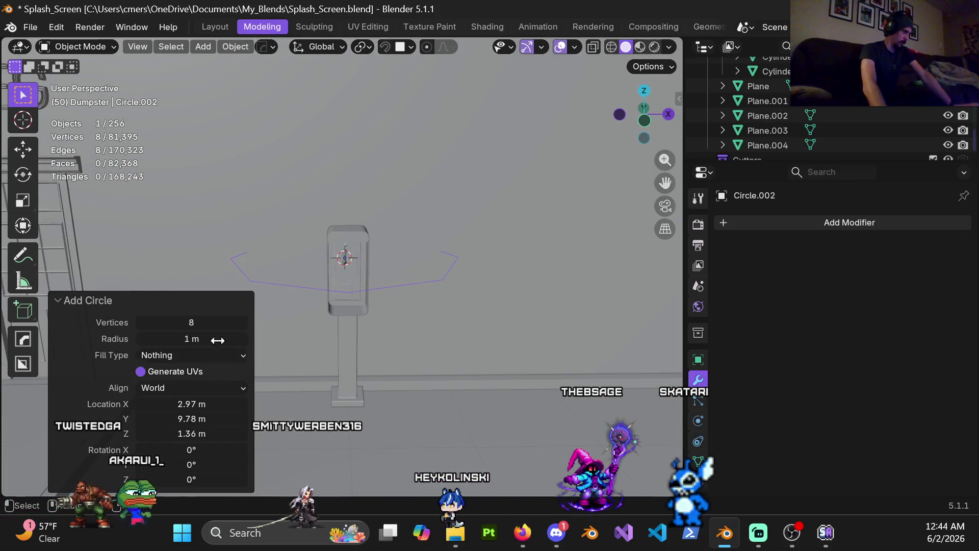
pyautogui.click(192, 323)
pyautogui.write('12')
pyautogui.press('Return')
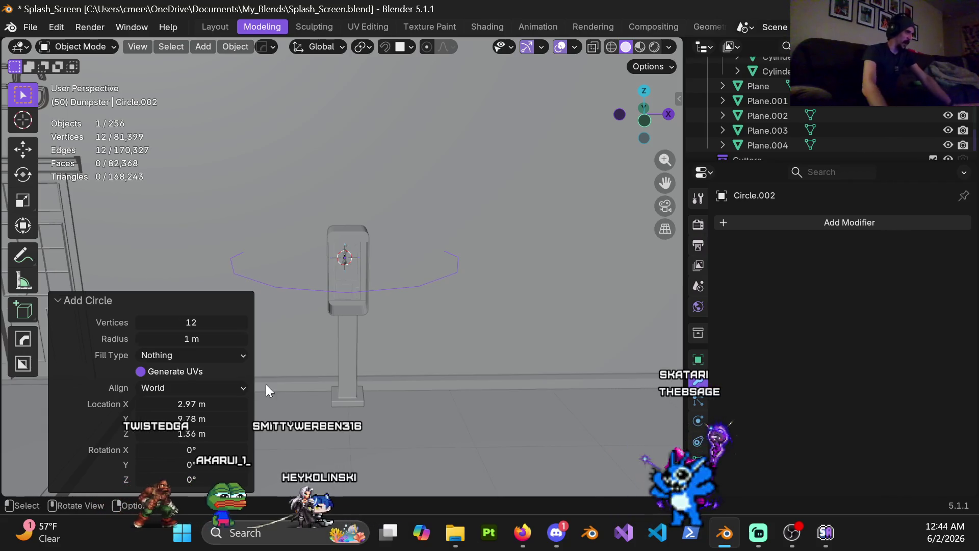
pyautogui.scroll(3, 417, 162)
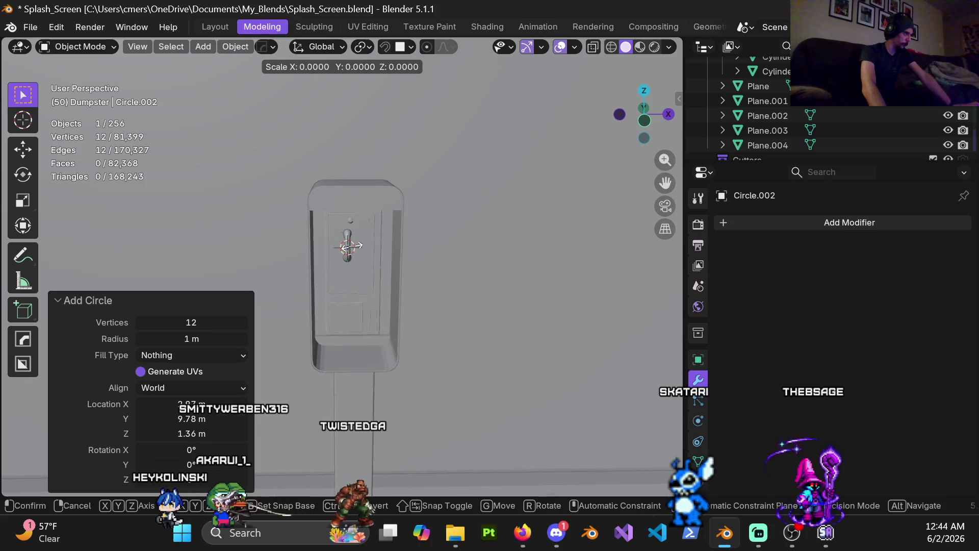
# Scale the circle to 0.1 and move it along Z and Y to the handset's bottom end
pyautogui.click(363, 266)
pyautogui.scroll(4, 378, 276)
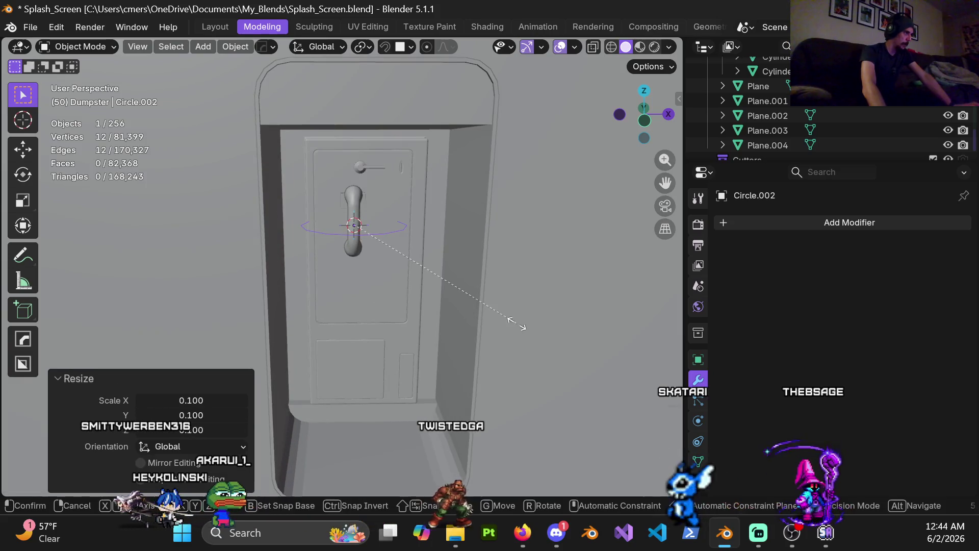
pyautogui.click(360, 245)
pyautogui.press('z')
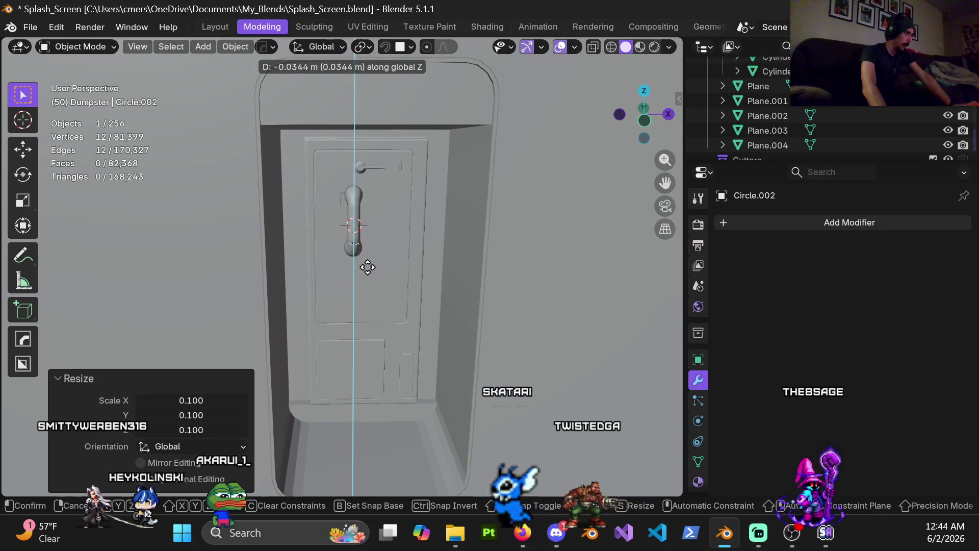
pyautogui.click(366, 279)
pyautogui.scroll(3, 377, 267)
pyautogui.moveTo(391, 256)
pyautogui.mouseDown(button='middle')
pyautogui.moveTo(389, 111)
pyautogui.moveTo(417, 199)
pyautogui.mouseUp(button='middle')
pyautogui.press('g')
pyautogui.press('y')
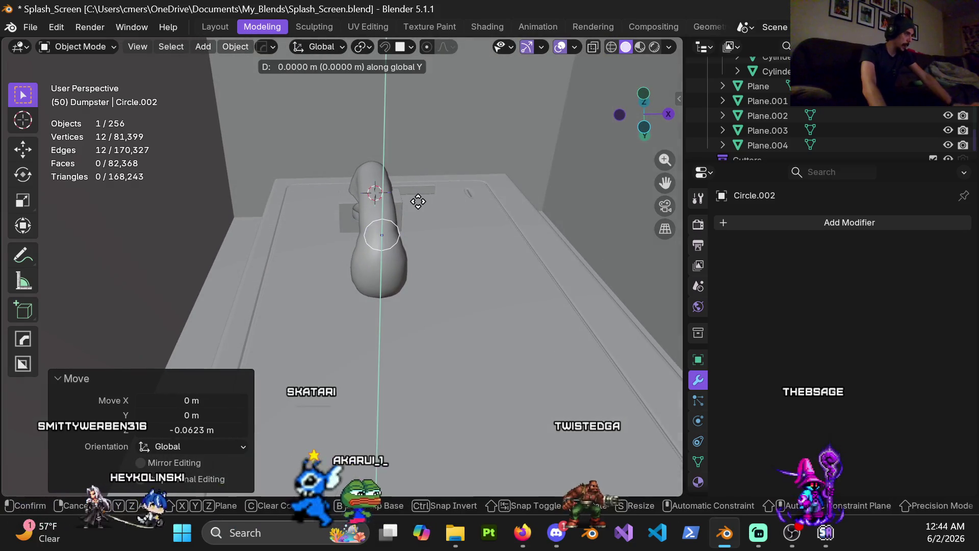
pyautogui.click(384, 93)
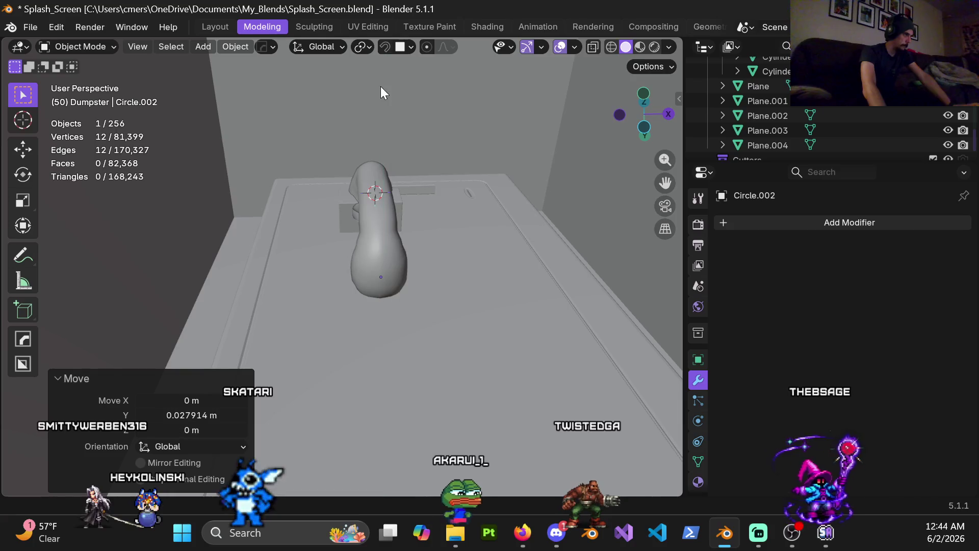
pyautogui.press('g')
pyautogui.press('z')
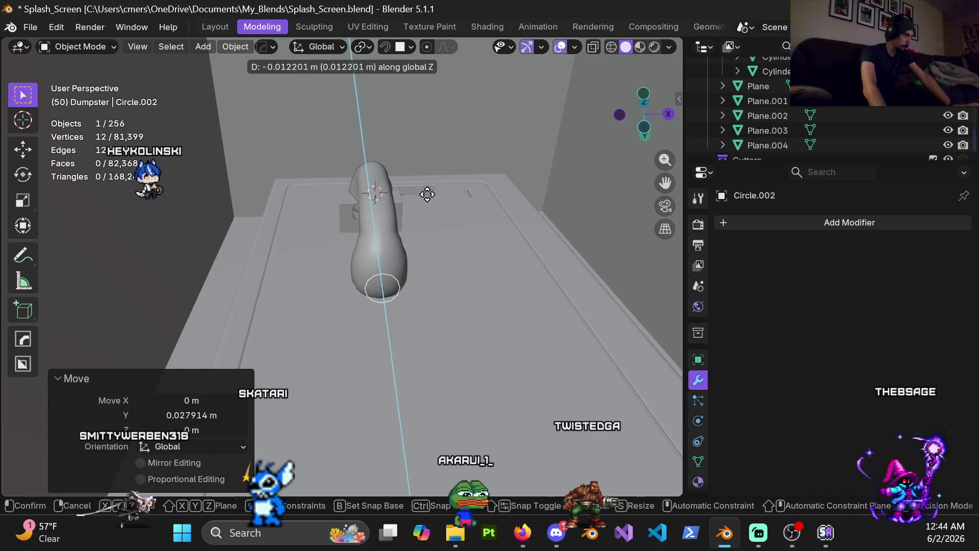
pyautogui.click(430, 124)
# Scale the circle by 0.5 and switch into Edit Mode
pyautogui.press('s')
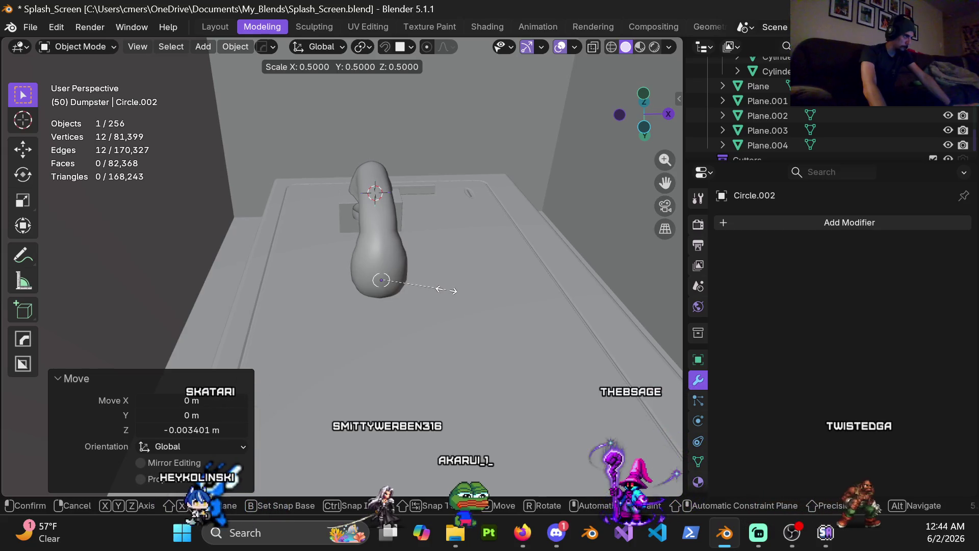
pyautogui.click(446, 289)
pyautogui.scroll(5, 476, 293)
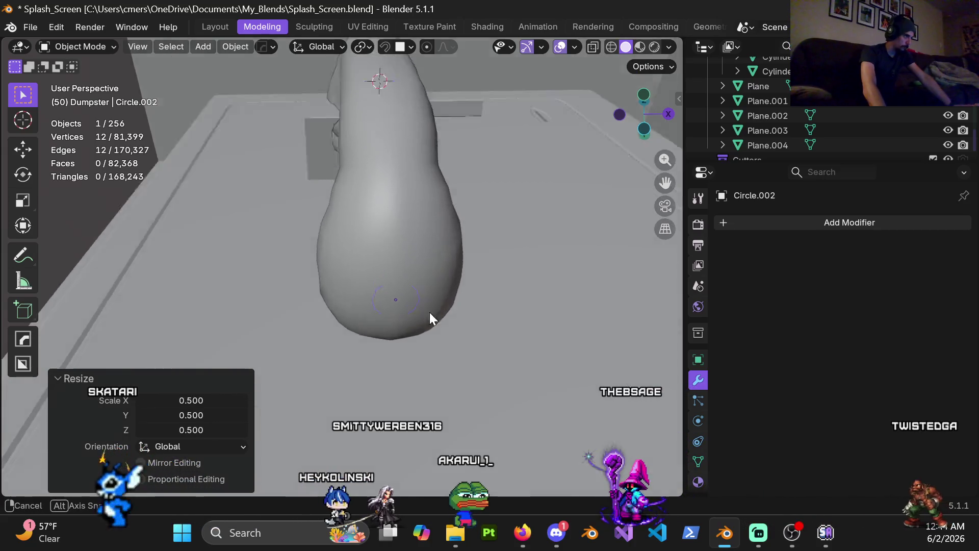
pyautogui.hotkey('ctrl', 'Tab')
pyautogui.click(530, 315)
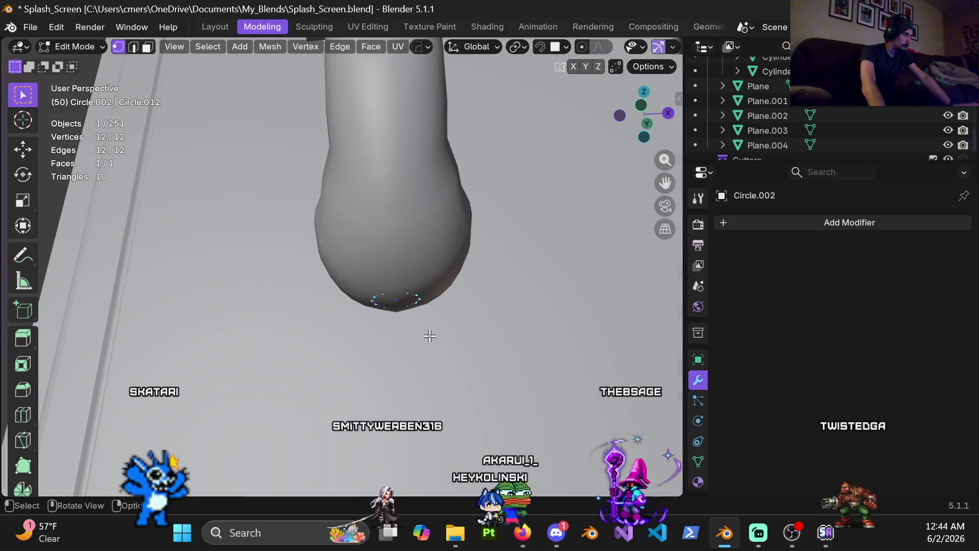
# Extrude the circle twice downward along Z into a stub and scale its bottom ring to 0.667
pyautogui.moveTo(414, 310)
pyautogui.mouseDown(button='middle')
pyautogui.moveTo(437, 290)
pyautogui.moveTo(417, 284)
pyautogui.mouseUp(button='middle')
pyautogui.press('e')
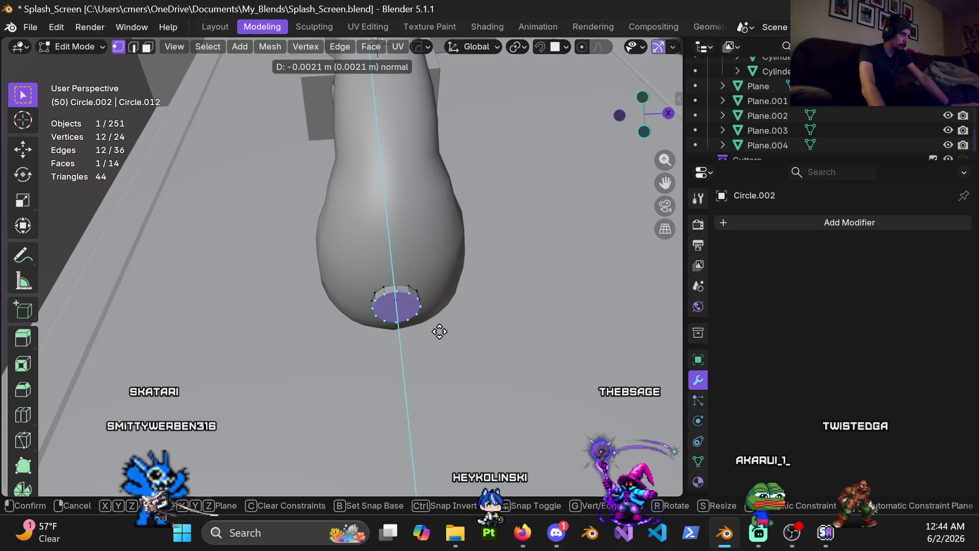
pyautogui.click(440, 332)
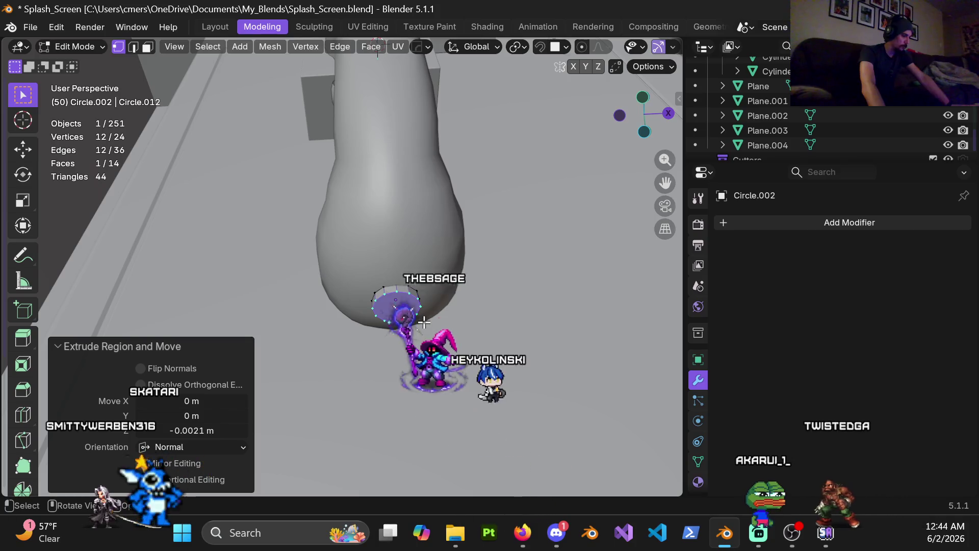
pyautogui.press('KP_1')
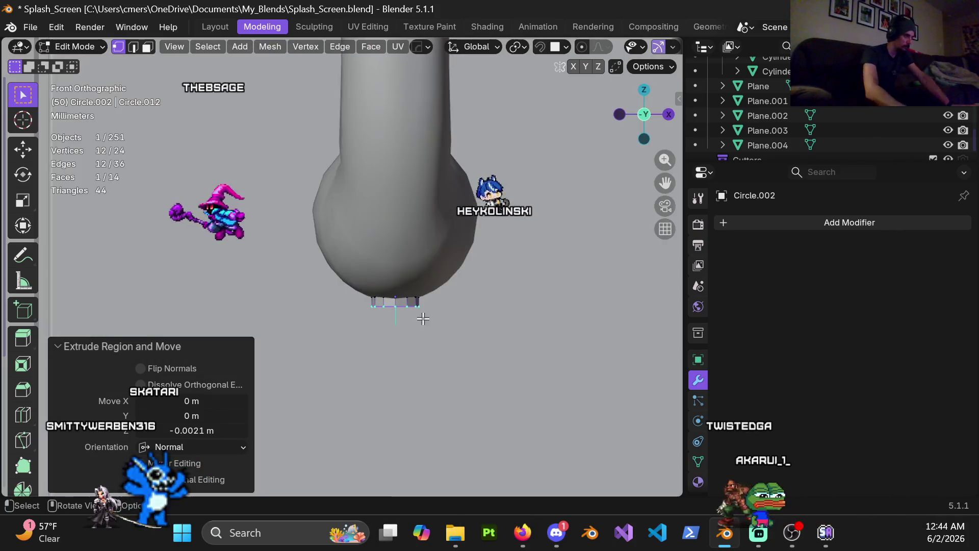
pyautogui.press('e')
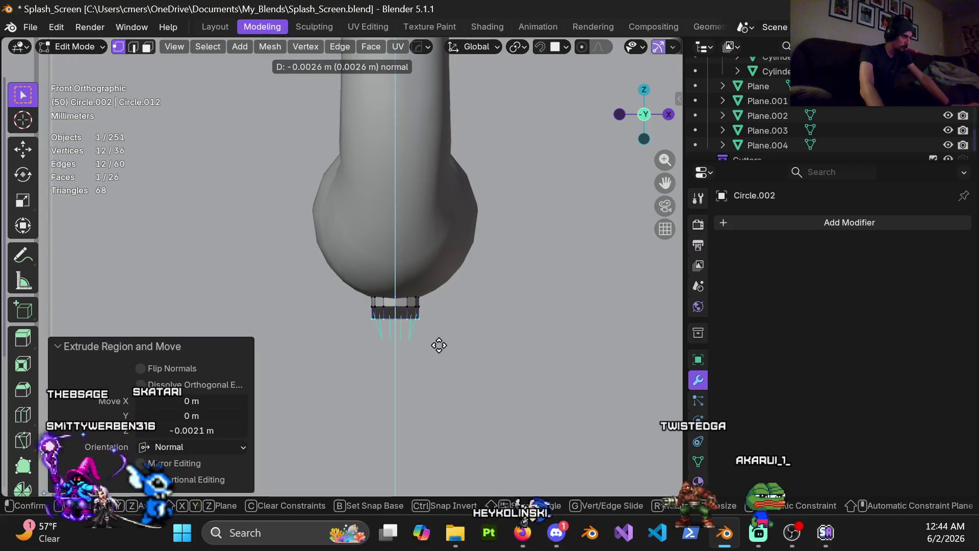
pyautogui.press('z')
pyautogui.press('z')
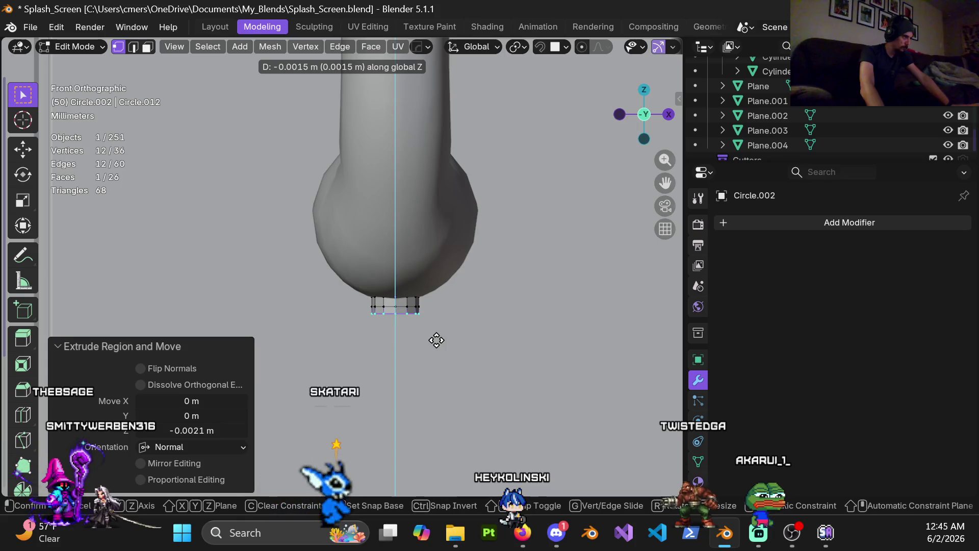
pyautogui.click(437, 341)
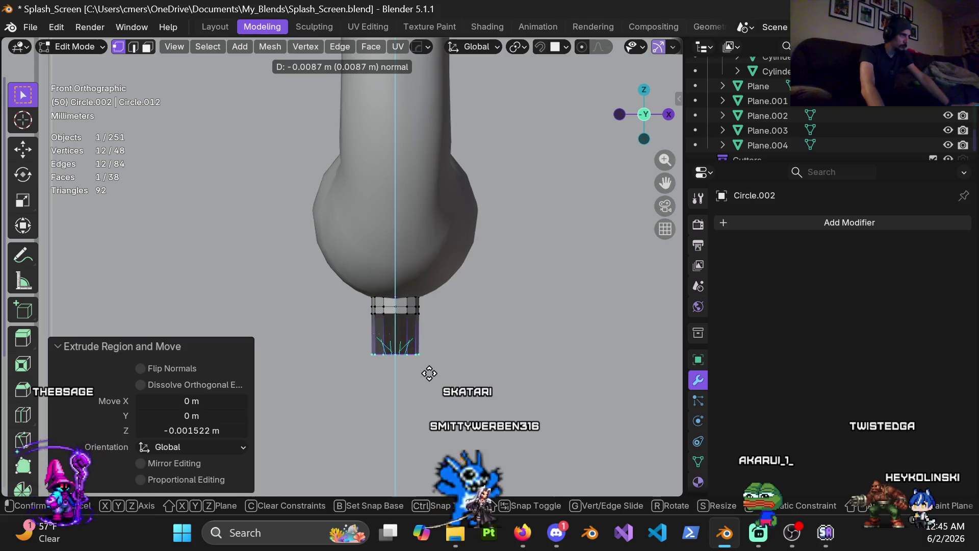
pyautogui.press('z')
pyautogui.press('z')
pyautogui.press('z')
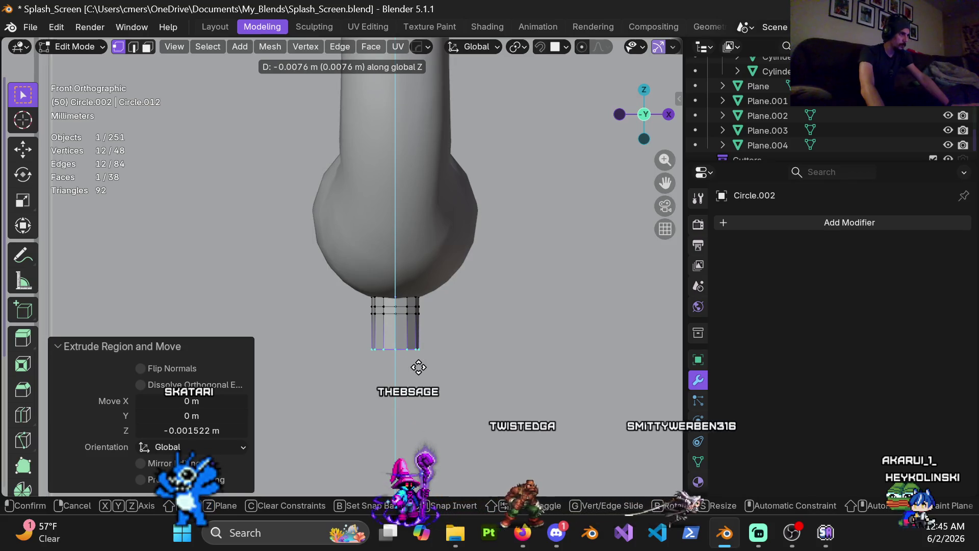
pyautogui.click(419, 364)
pyautogui.press('s')
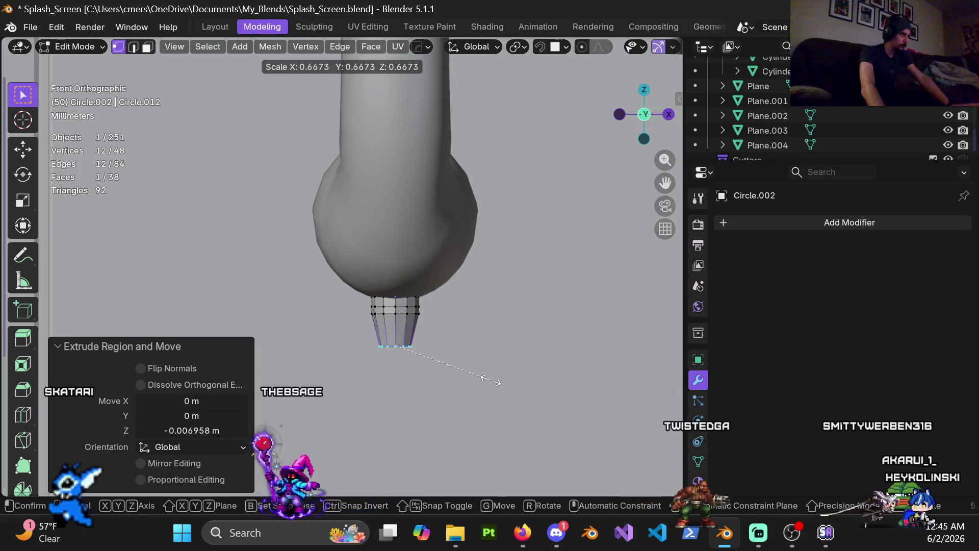
pyautogui.click(484, 380)
# Add three loop cuts around the stub and pinch the middle loop inward into a groove
pyautogui.scroll(4, 439, 346)
pyautogui.keyDown('shift'); pyautogui.moveTo(439, 346); pyautogui.dragTo(390, 333, button='middle'); pyautogui.keyUp('shift')
pyautogui.scroll(1, 390, 333)
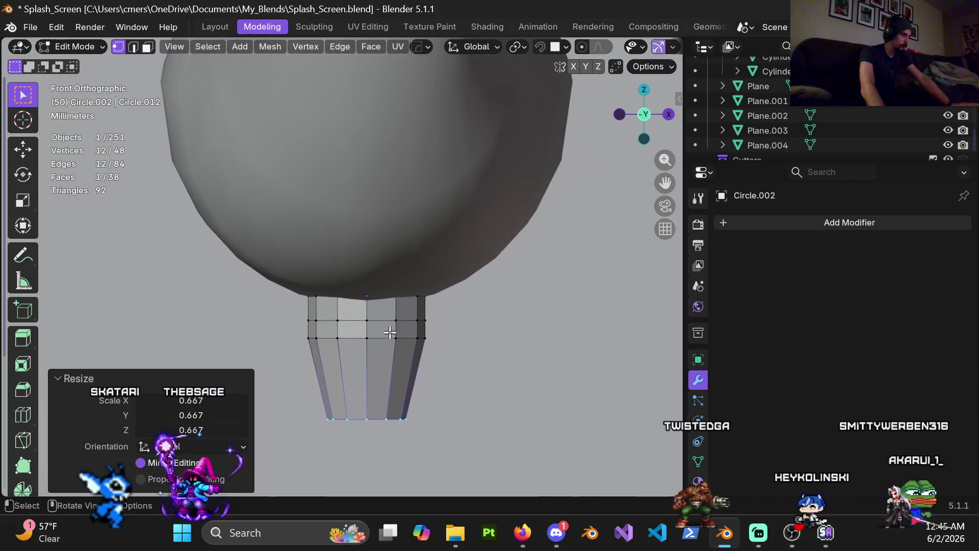
pyautogui.hotkey('ctrl', 'r')
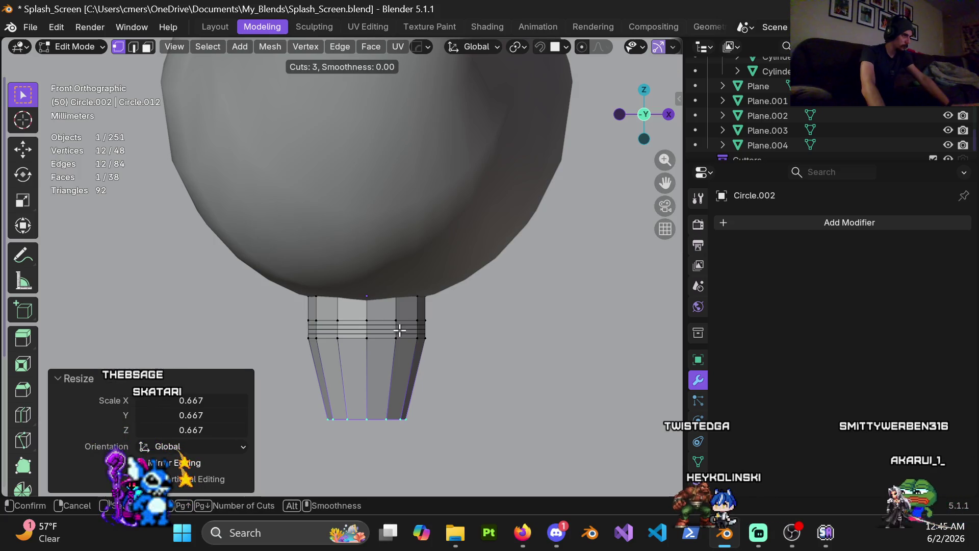
pyautogui.click(399, 330)
pyautogui.keyDown('alt'); pyautogui.click(384, 330); pyautogui.keyUp('alt')
pyautogui.press('s')
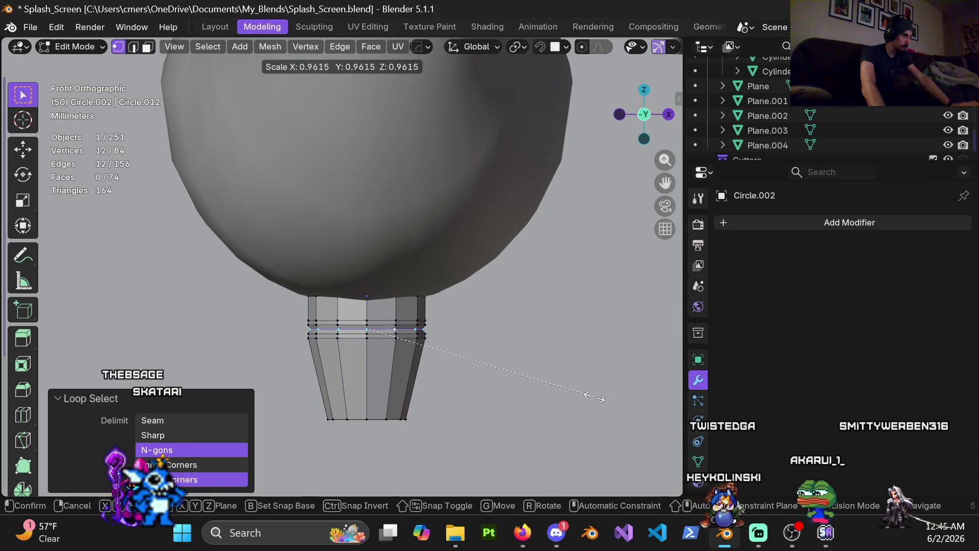
pyautogui.click(589, 395)
pyautogui.press('Tab')
# Scale up the stub's bottom face in face select mode, then return to Object Mode
pyautogui.moveTo(331, 353)
pyautogui.mouseDown(button='middle')
pyautogui.moveTo(382, 354)
pyautogui.moveTo(360, 283)
pyautogui.moveTo(360, 307)
pyautogui.mouseUp(button='middle')
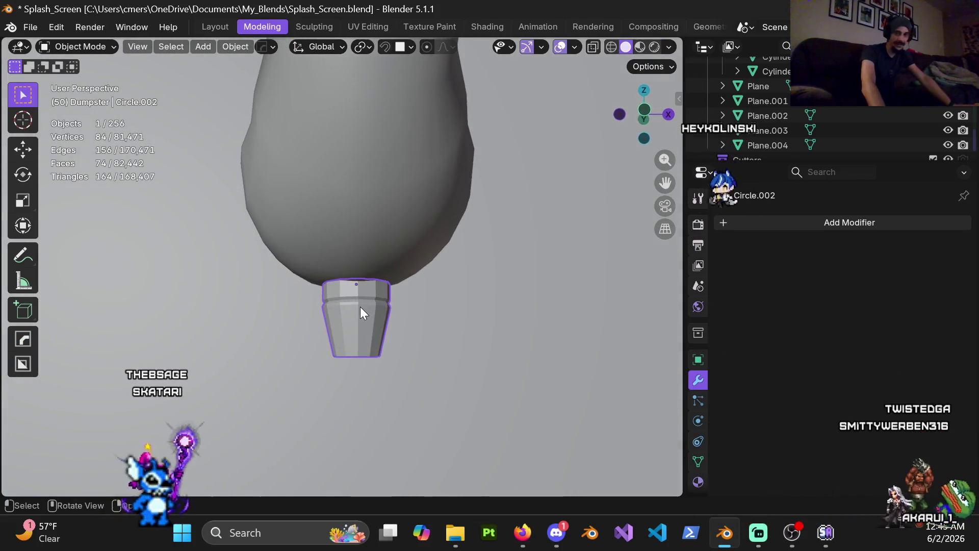
pyautogui.hotkey('ctrl', 'Tab')
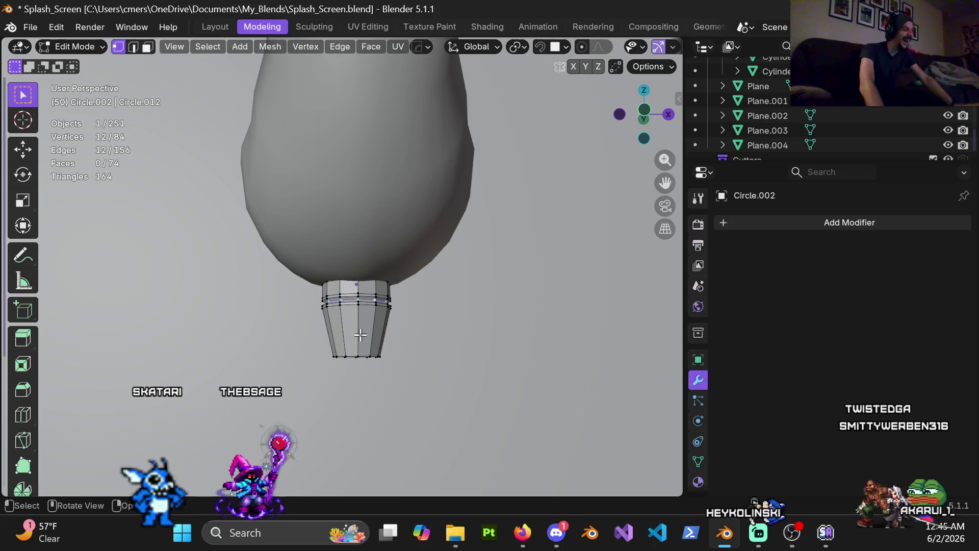
pyautogui.moveTo(357, 327); pyautogui.dragTo(346, 301, button='middle')
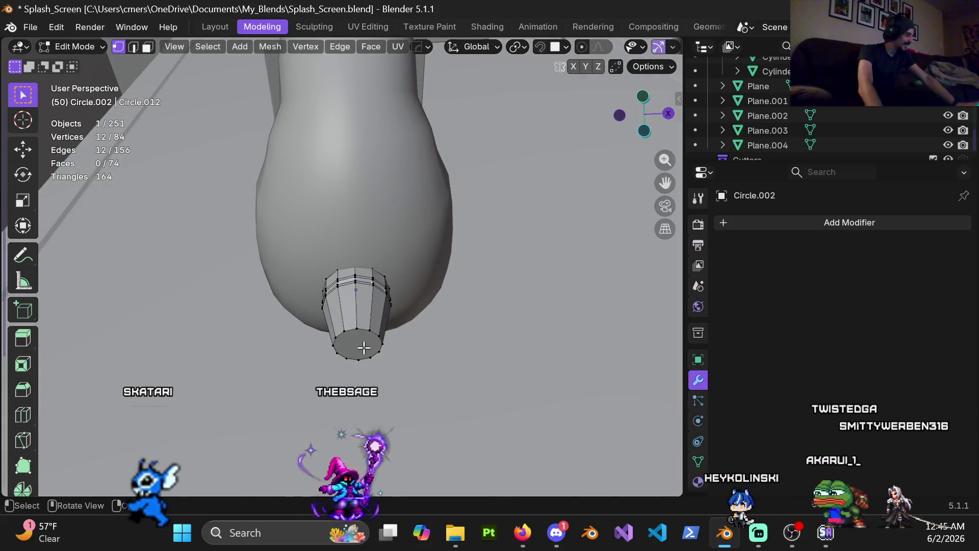
pyautogui.press('3')
pyautogui.moveTo(367, 377); pyautogui.dragTo(373, 405, button='middle')
pyautogui.press('s')
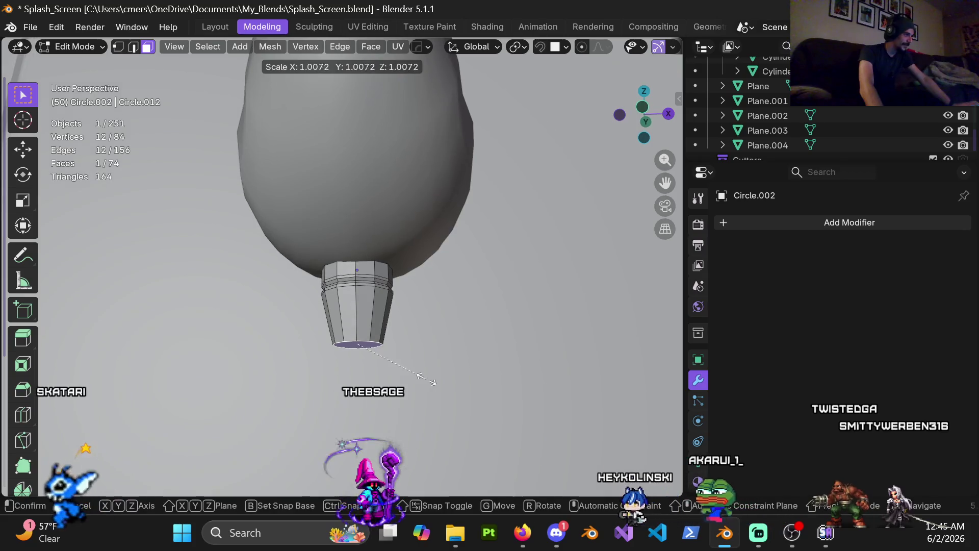
pyautogui.click(584, 388)
pyautogui.hotkey('ctrl', 'Tab')
pyautogui.click(400, 380)
pyautogui.moveTo(370, 306)
pyautogui.mouseDown(button='middle')
pyautogui.moveTo(377, 329)
pyautogui.moveTo(376, 313)
pyautogui.moveTo(350, 329)
pyautogui.mouseUp(button='middle')
pyautogui.scroll(6, 350, 329)
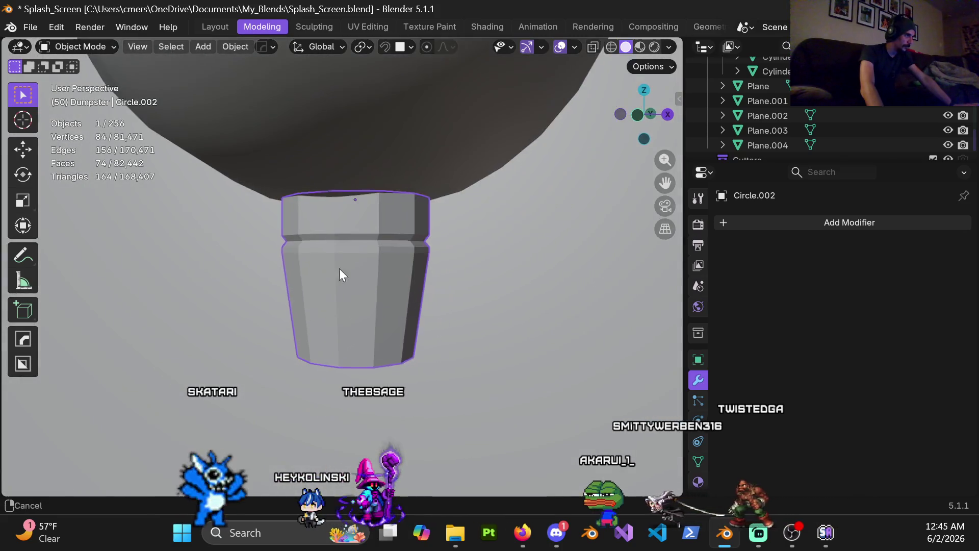
# Re-enter Edit Mode on Circle.002 and Alt-select the edge loop around the stub's groove
pyautogui.press('Tab')
pyautogui.scroll(4, 366, 280)
pyautogui.moveTo(363, 282); pyautogui.dragTo(362, 289, button='middle')
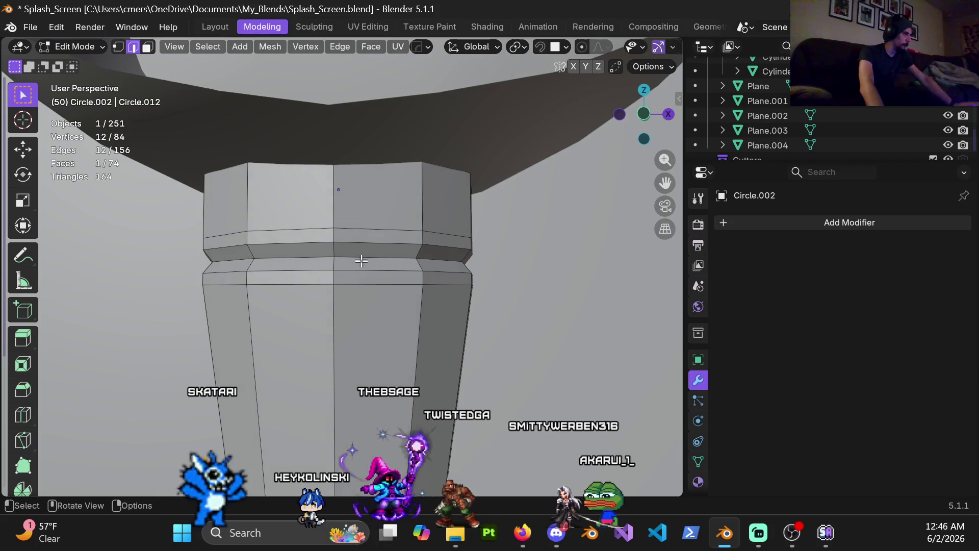
pyautogui.keyDown('alt'); pyautogui.click(362, 260); pyautogui.keyUp('alt')
pyautogui.hotkey('alt', 'Tab')
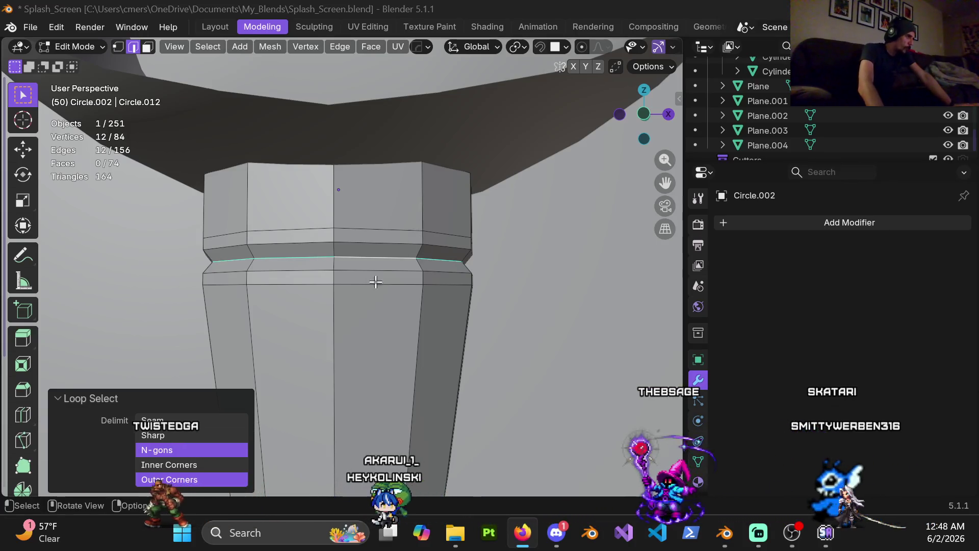
# In front view with wireframe shading, box-select the lower tapered faces of the stub
pyautogui.scroll(1, 375, 281)
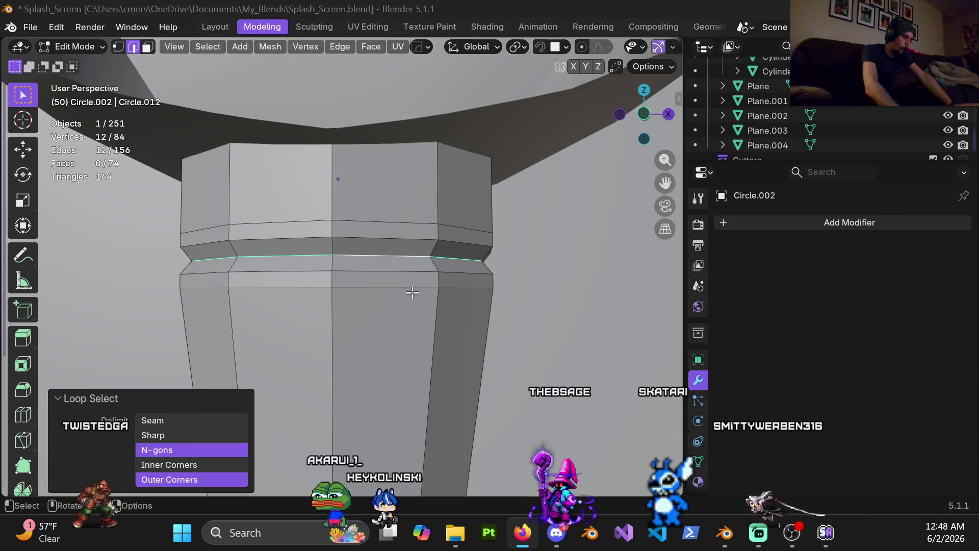
pyautogui.moveTo(404, 328); pyautogui.dragTo(413, 330, button='middle')
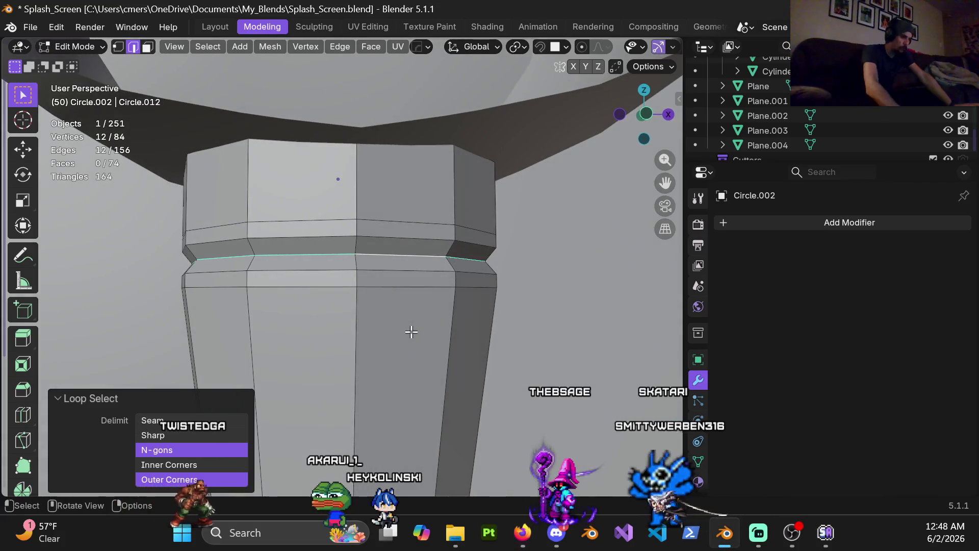
pyautogui.press('KP_1')
pyautogui.scroll(-3, 410, 333)
pyautogui.press('z')
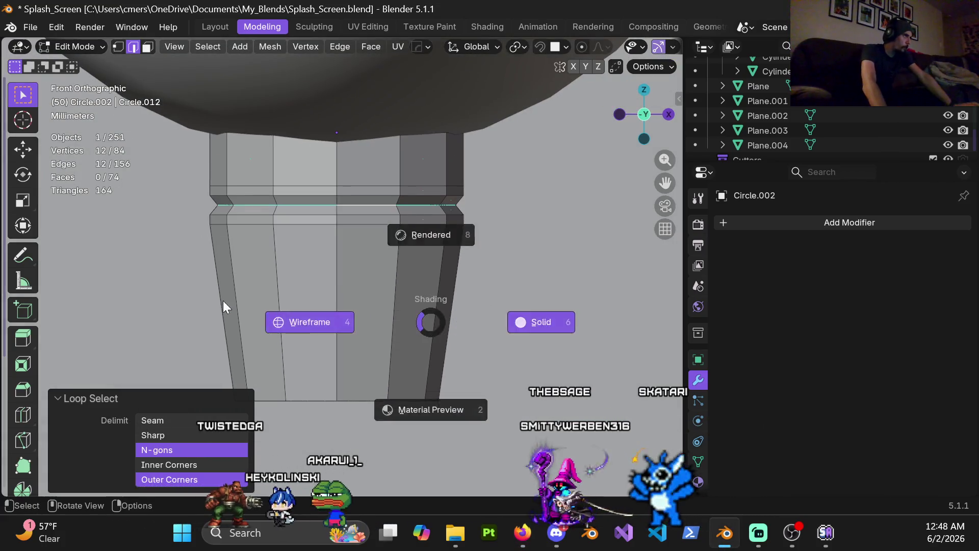
pyautogui.click(223, 306)
pyautogui.press('1')
pyautogui.moveTo(203, 210)
pyautogui.mouseDown()
pyautogui.moveTo(367, 378)
pyautogui.moveTo(490, 428)
pyautogui.mouseUp()
pyautogui.scroll(2, 499, 356)
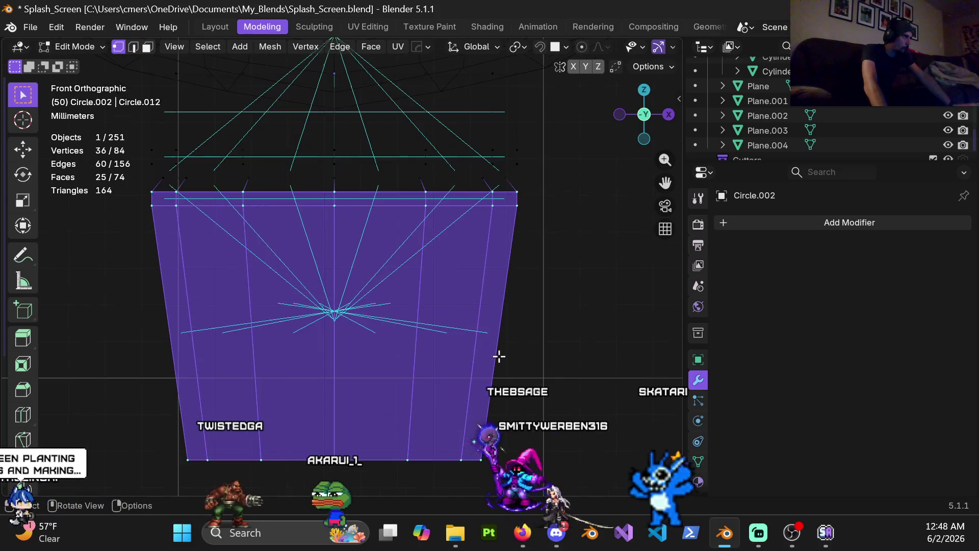
# Turn on Increment snapping and nudge the lower tapered section slightly along Z
pyautogui.press('z')
pyautogui.click(559, 350)
pyautogui.press('g')
pyautogui.press('z')
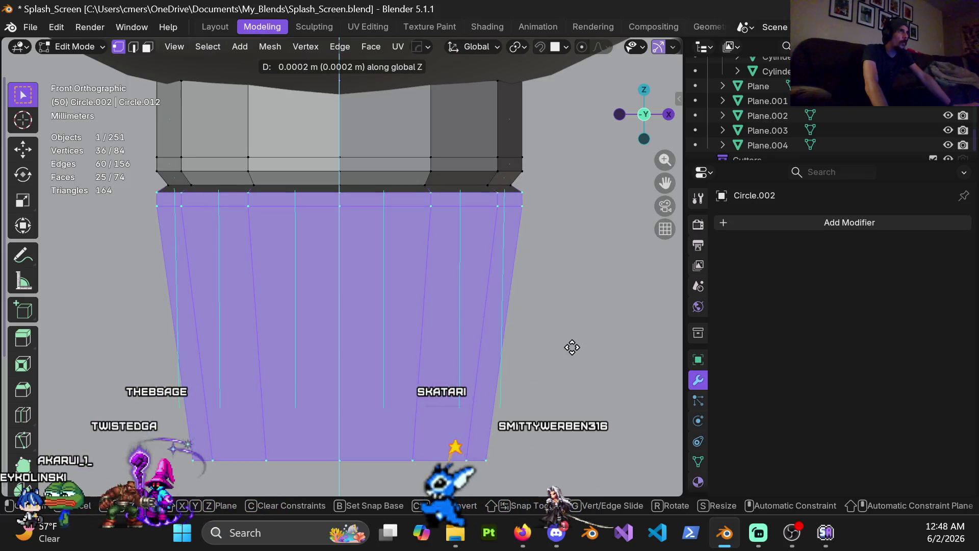
pyautogui.press('Escape')
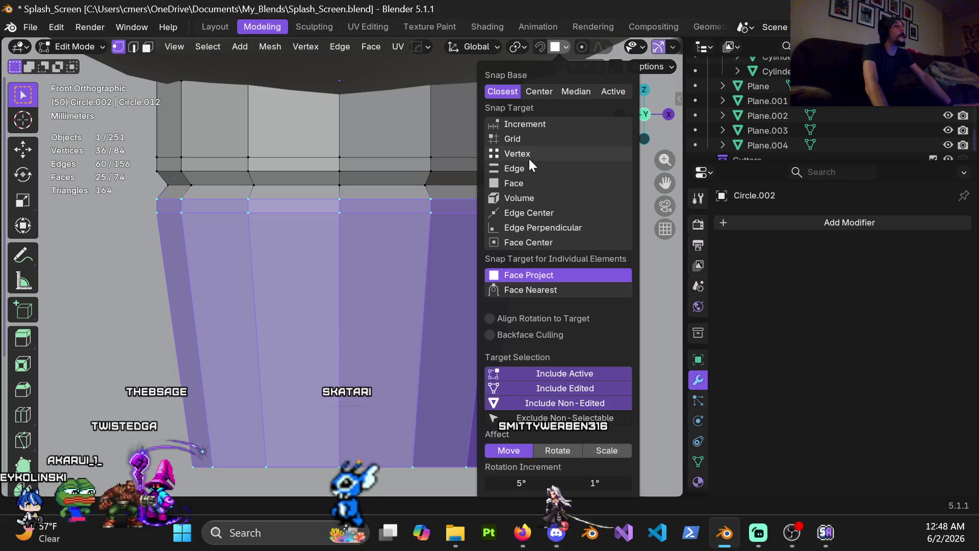
pyautogui.click(540, 128)
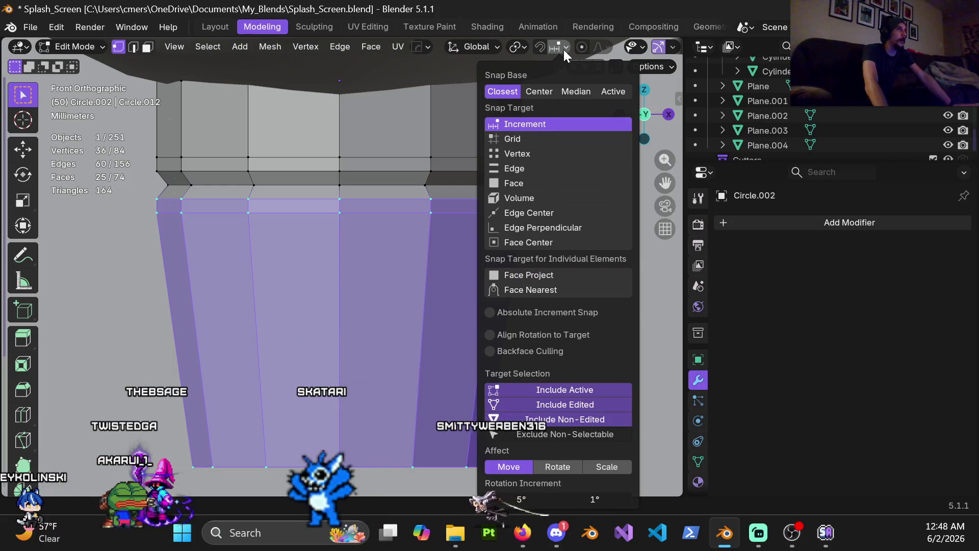
pyautogui.press('z')
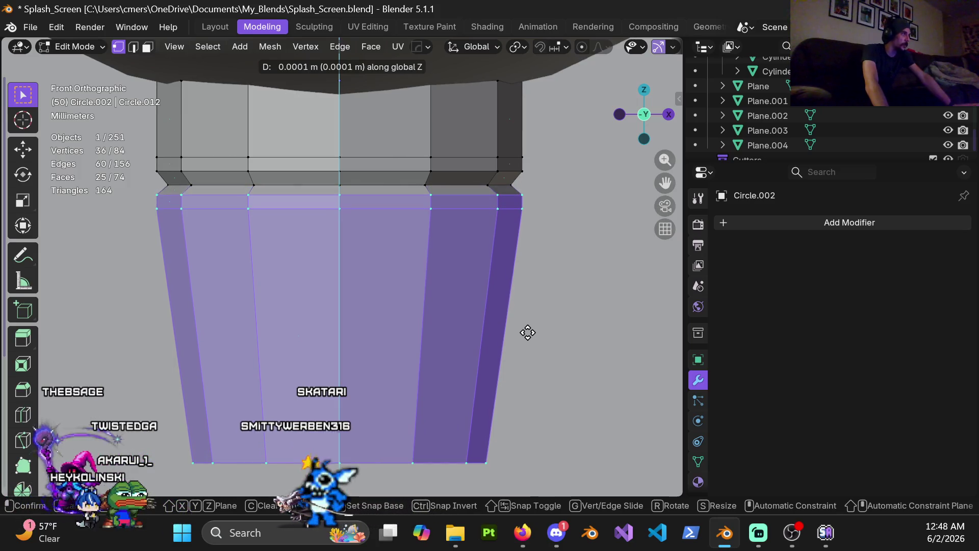
pyautogui.click(527, 332)
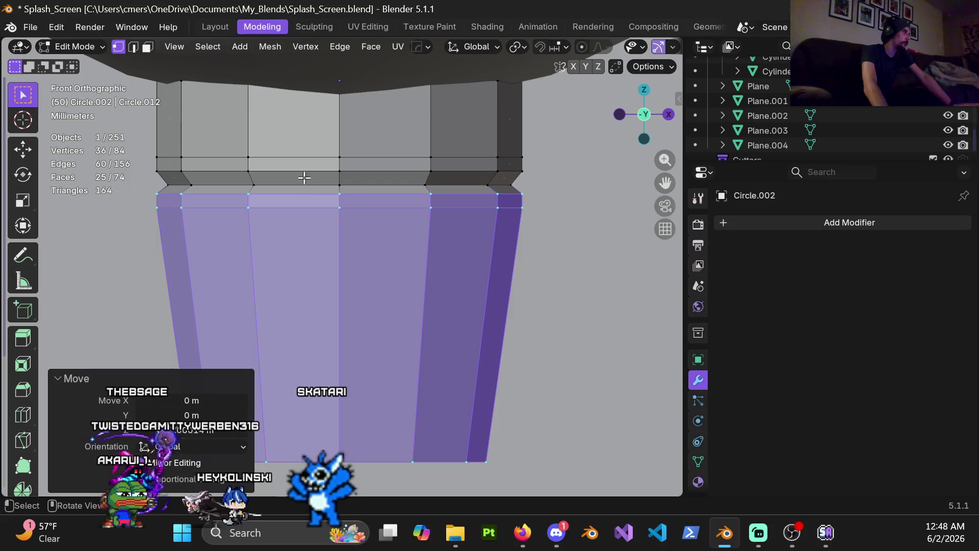
# Select the band above the groove in X-ray and move it slightly along Z
pyautogui.hotkey('shift', 'z')
pyautogui.moveTo(324, 171)
pyautogui.mouseDown()
pyautogui.moveTo(490, 189)
pyautogui.moveTo(534, 175)
pyautogui.mouseUp()
pyautogui.hotkey('shift', 'z')
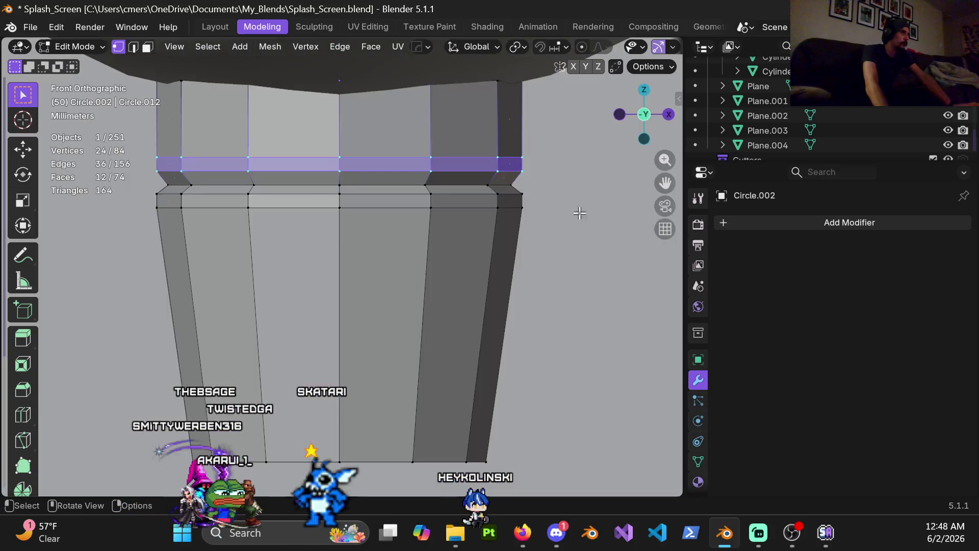
pyautogui.press('g')
pyautogui.press('z')
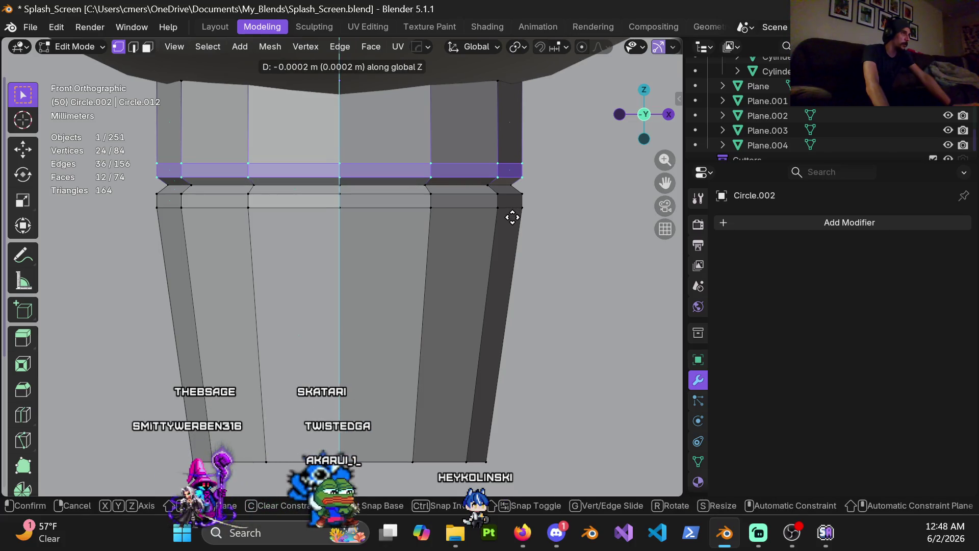
pyautogui.click(512, 217)
pyautogui.press('Tab')
pyautogui.scroll(-6, 295, 257)
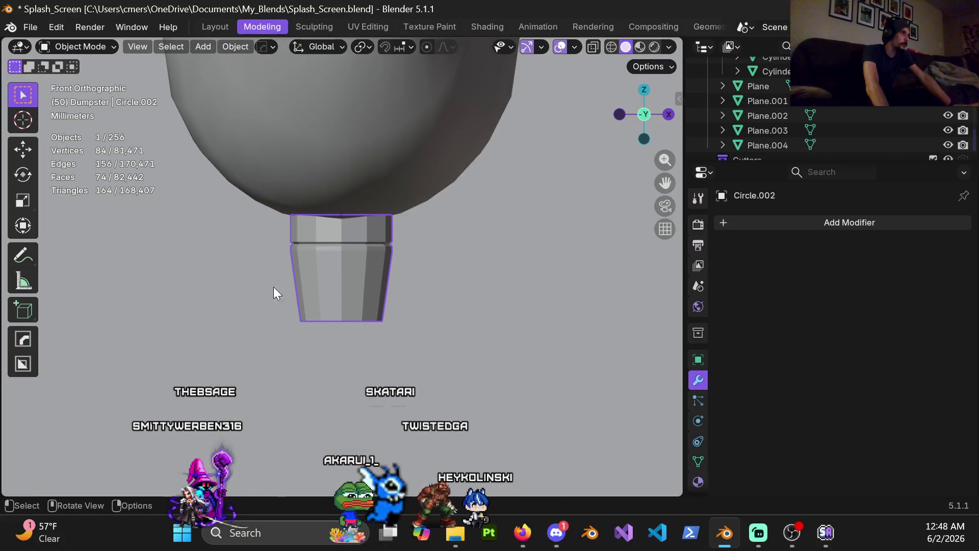
# Apply Shade Auto Smooth (Smooth by Angle, 30°) to Circle.002 and re-enter Edit Mode
pyautogui.scroll(-3, 339, 277)
pyautogui.moveTo(339, 277)
pyautogui.mouseDown(button='middle')
pyautogui.moveTo(301, 281)
pyautogui.moveTo(305, 243)
pyautogui.moveTo(360, 291)
pyautogui.moveTo(353, 268)
pyautogui.mouseUp(button='middle')
pyautogui.rightClick(353, 268)
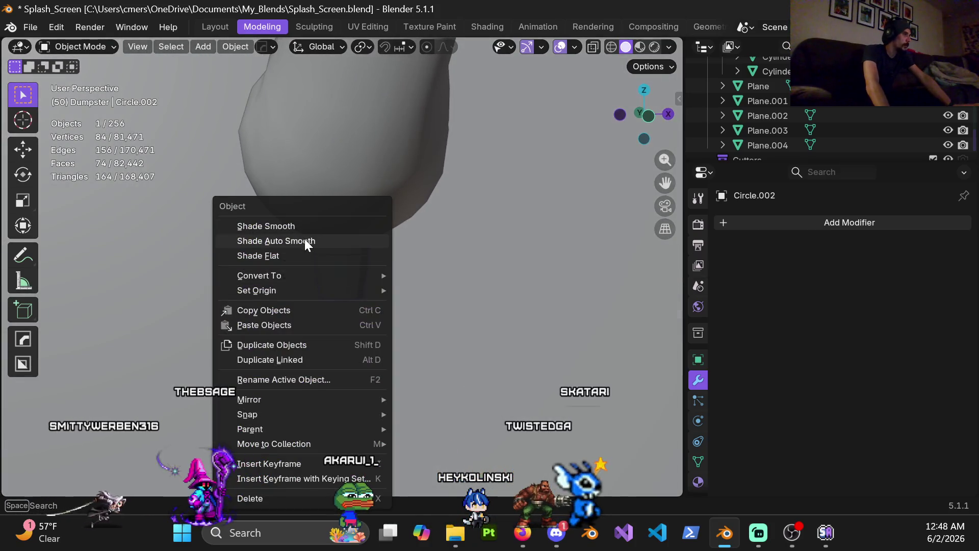
pyautogui.click(305, 241)
pyautogui.scroll(5, 338, 263)
pyautogui.moveTo(379, 243)
pyautogui.mouseDown(button='middle')
pyautogui.moveTo(306, 293)
pyautogui.moveTo(316, 305)
pyautogui.moveTo(330, 288)
pyautogui.moveTo(319, 280)
pyautogui.moveTo(356, 293)
pyautogui.moveTo(385, 262)
pyautogui.moveTo(380, 237)
pyautogui.mouseUp(button='middle')
pyautogui.press('Tab')
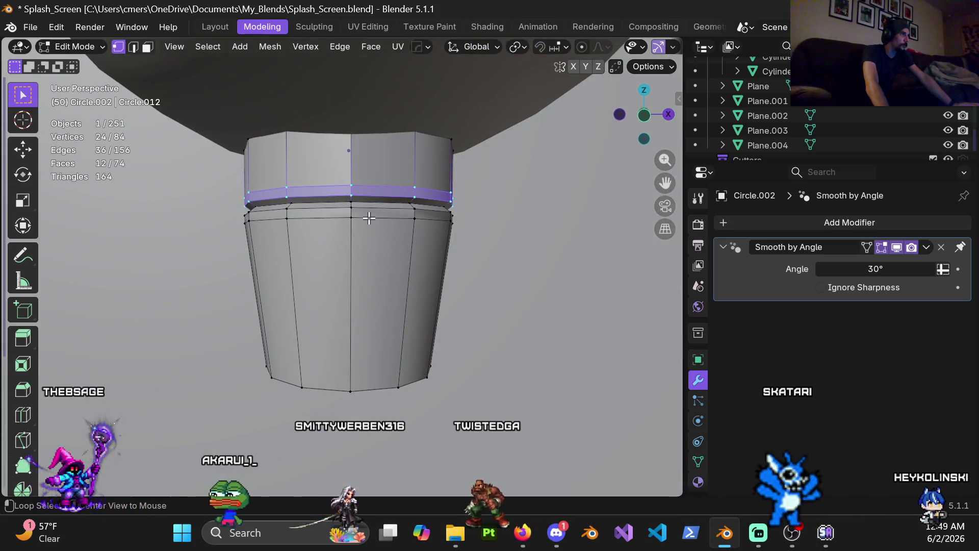
# Select two edge loops and try sliding them, checking the pivot point setting
pyautogui.keyDown('alt'); pyautogui.keyDown('shift'); pyautogui.click(374, 217); pyautogui.keyUp('shift'); pyautogui.keyUp('alt')
pyautogui.press('g')
pyautogui.press('g')
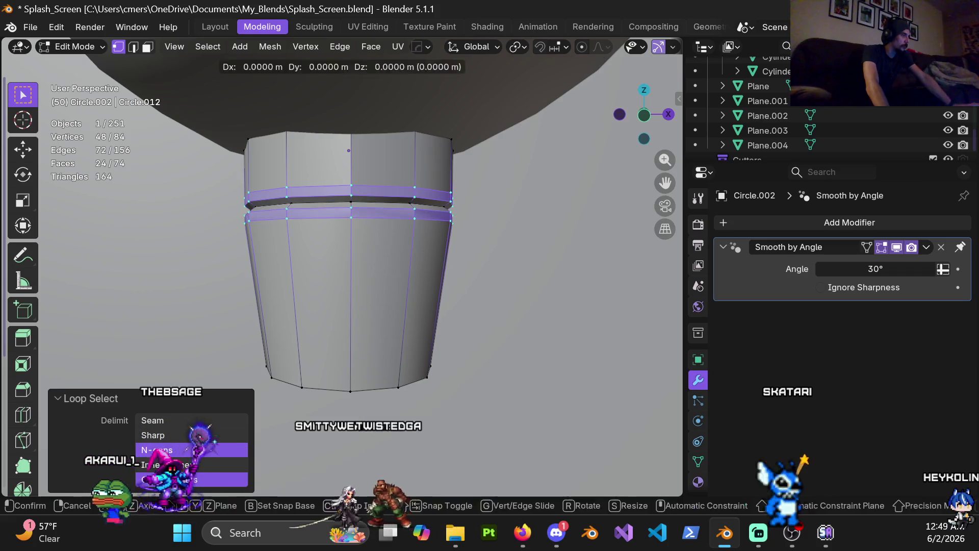
pyautogui.press('Escape')
pyautogui.press('g')
pyautogui.press('g')
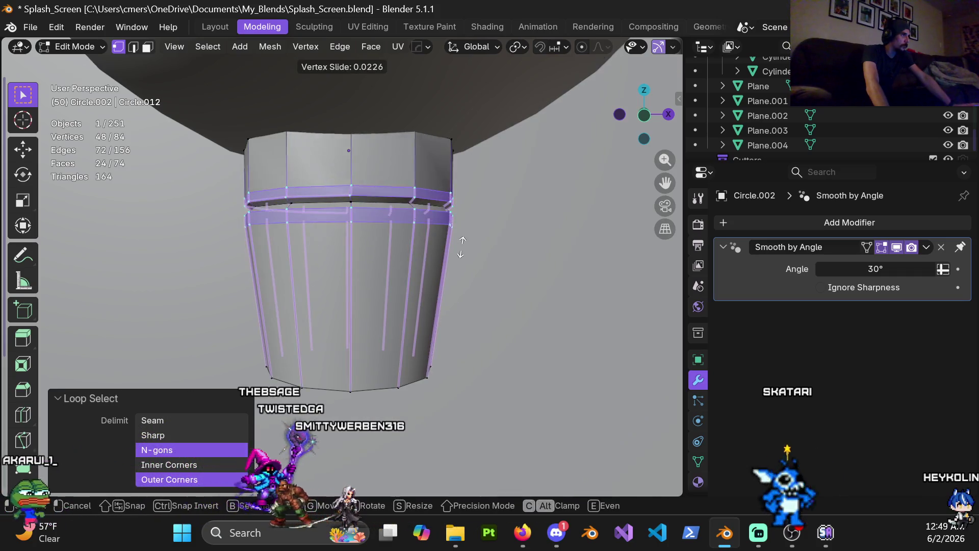
pyautogui.press('Escape')
pyautogui.click(522, 43)
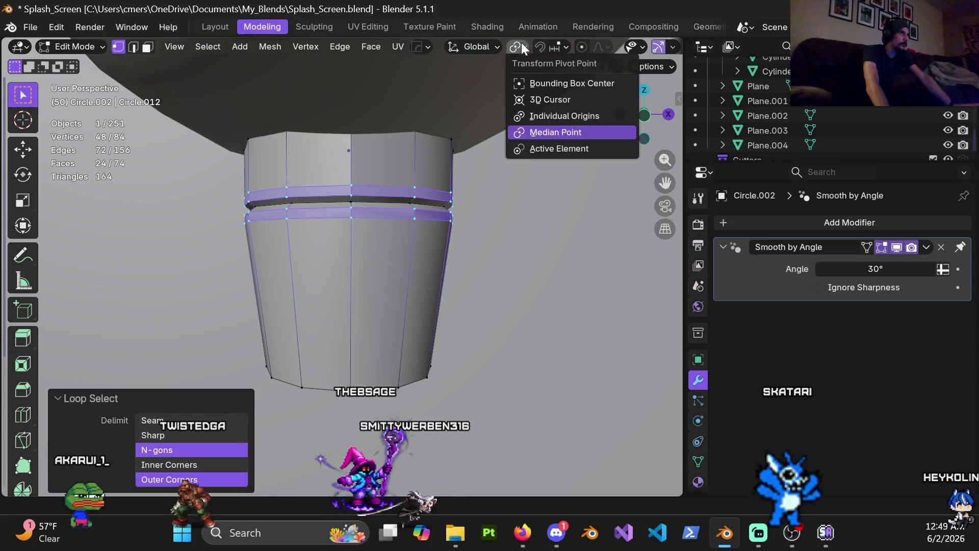
pyautogui.press('g')
pyautogui.press('g')
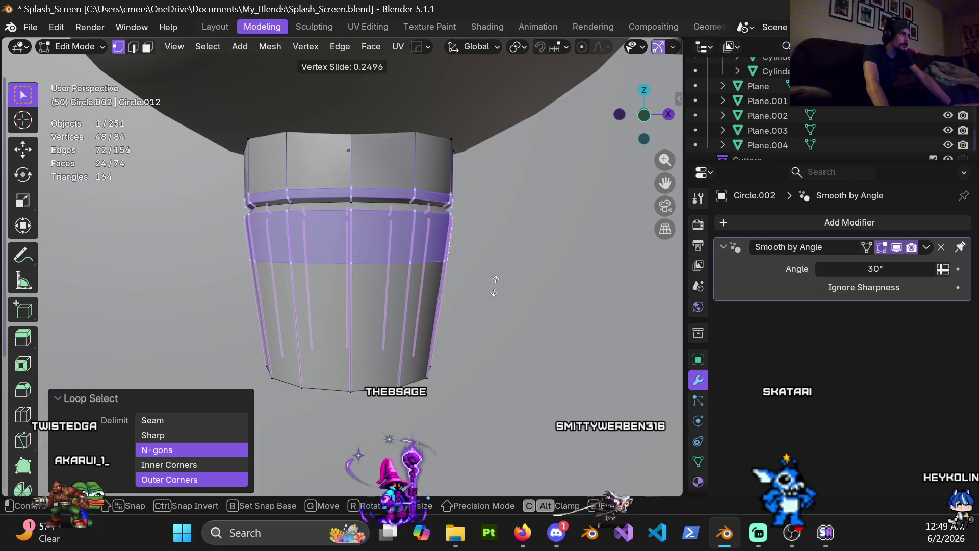
pyautogui.press('Escape')
# Vertex-slide the lower section's top loop down by a 0.030 factor and exit Edit Mode
pyautogui.keyDown('alt'); pyautogui.click(392, 220); pyautogui.keyUp('alt')
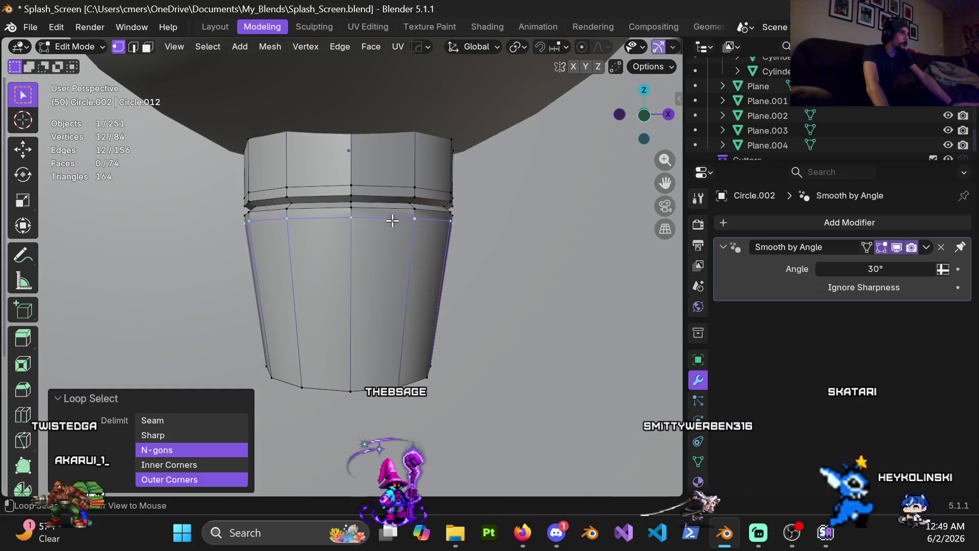
pyautogui.press('g')
pyautogui.press('g')
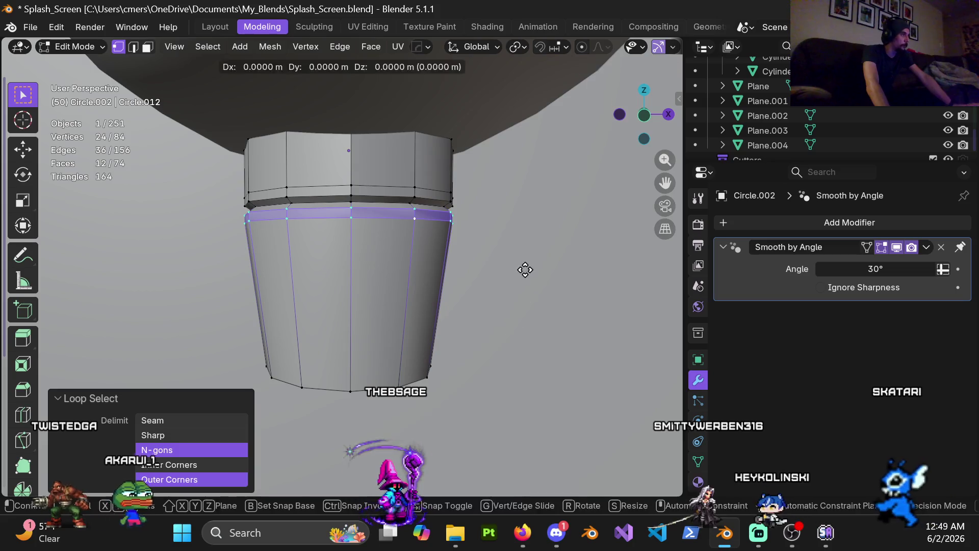
pyautogui.click(526, 275)
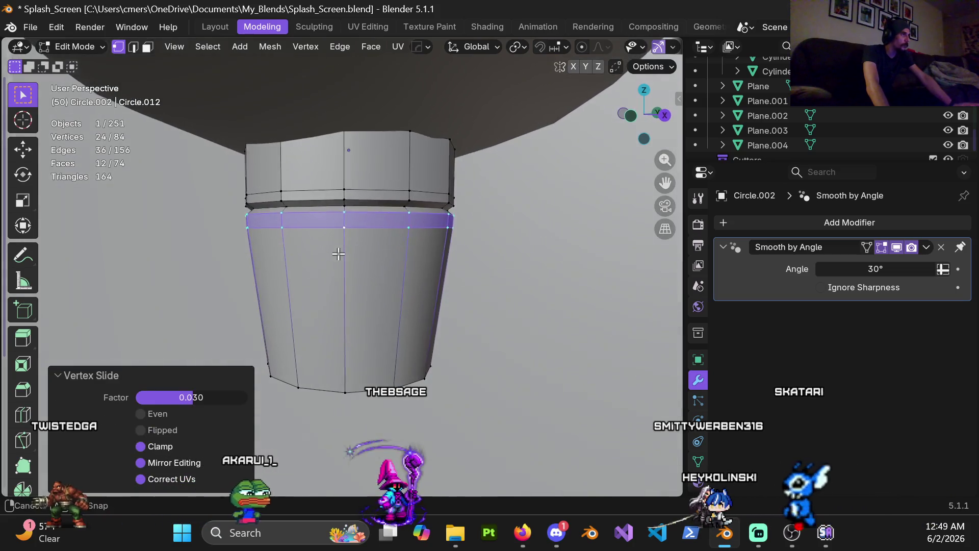
pyautogui.keyDown('alt'); pyautogui.click(444, 214); pyautogui.keyUp('alt')
pyautogui.moveTo(469, 255); pyautogui.dragTo(517, 248, button='middle')
pyautogui.press('Tab')
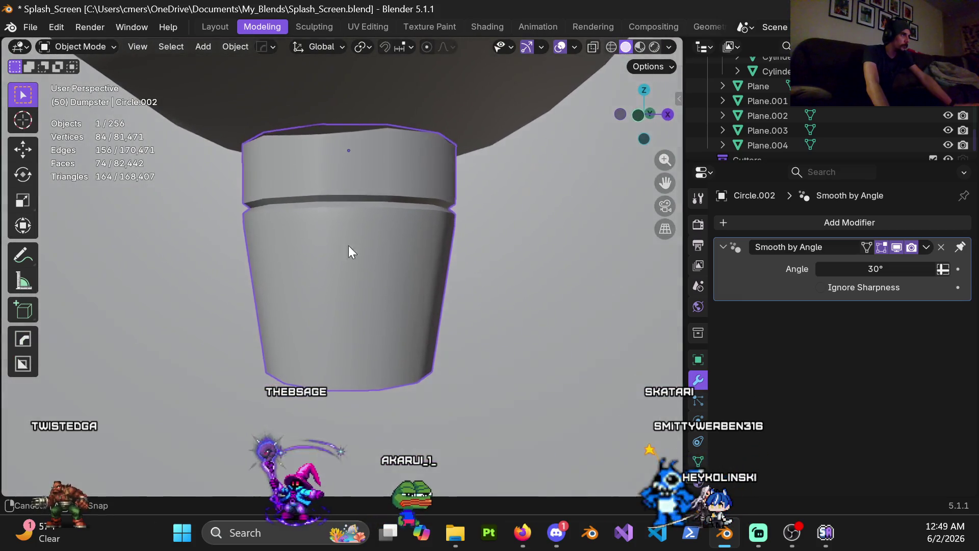
# Select the whole Circle.002 mesh, recalculate normals outside, and check the shading
pyautogui.moveTo(348, 246)
pyautogui.mouseDown(button='middle')
pyautogui.moveTo(423, 243)
pyautogui.moveTo(447, 213)
pyautogui.moveTo(381, 188)
pyautogui.moveTo(388, 224)
pyautogui.moveTo(350, 167)
pyautogui.moveTo(347, 134)
pyautogui.moveTo(336, 142)
pyautogui.moveTo(330, 206)
pyautogui.mouseUp(button='middle')
pyautogui.press('Tab')
pyautogui.press('a')
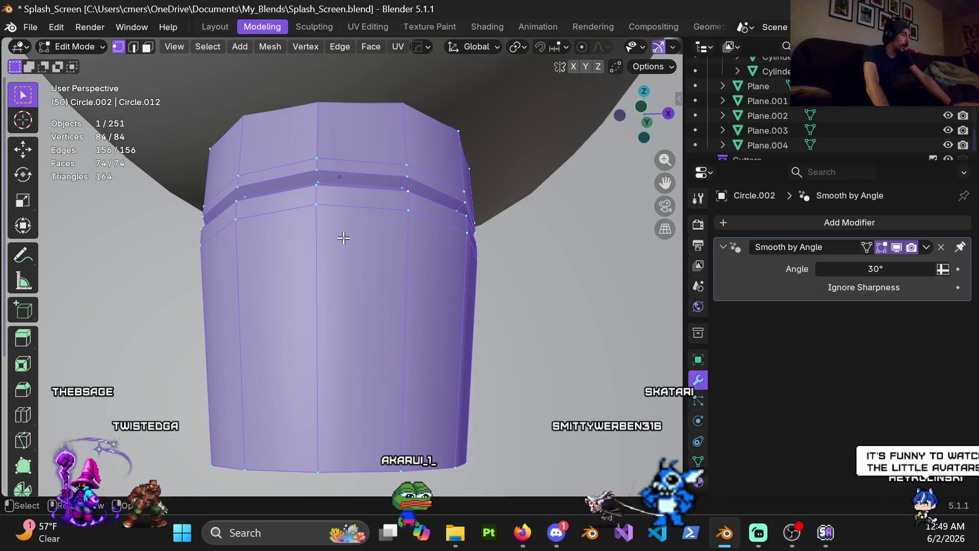
pyautogui.scroll(-3, 344, 255)
pyautogui.moveTo(332, 279); pyautogui.dragTo(358, 274, button='middle')
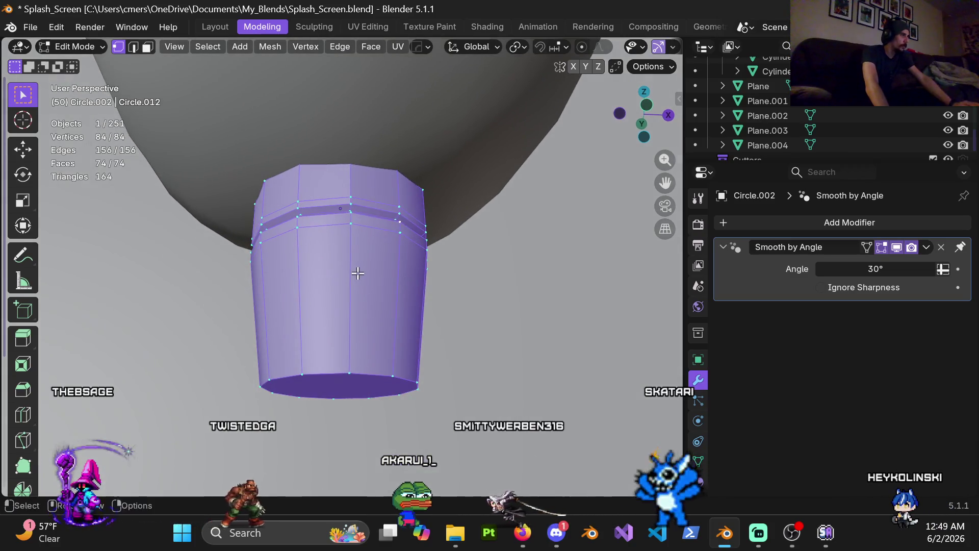
pyautogui.hotkey('alt', 'n')
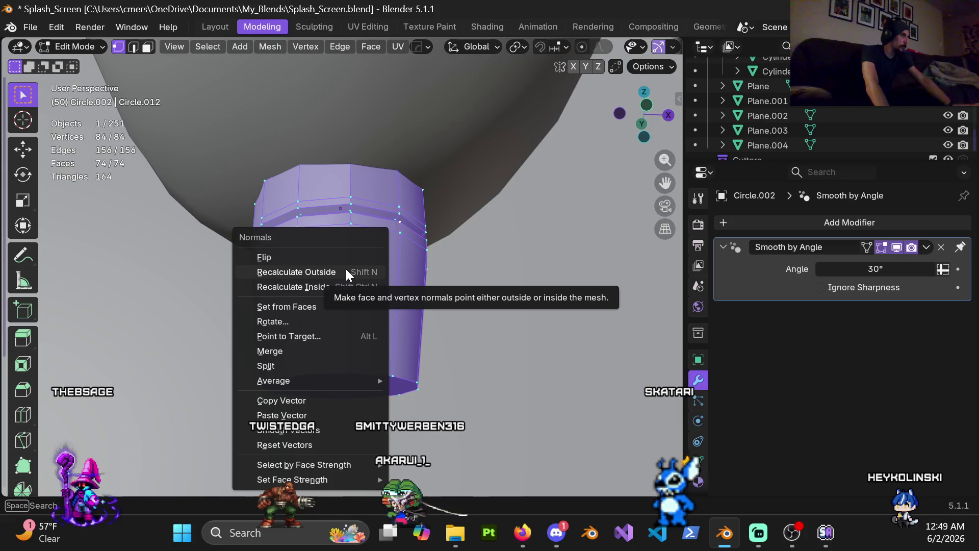
pyautogui.click(346, 269)
pyautogui.press('Tab')
pyautogui.moveTo(314, 282)
pyautogui.mouseDown(button='middle')
pyautogui.moveTo(295, 261)
pyautogui.moveTo(342, 294)
pyautogui.moveTo(403, 287)
pyautogui.moveTo(367, 276)
pyautogui.mouseUp(button='middle')
pyautogui.scroll(3, 409, 266)
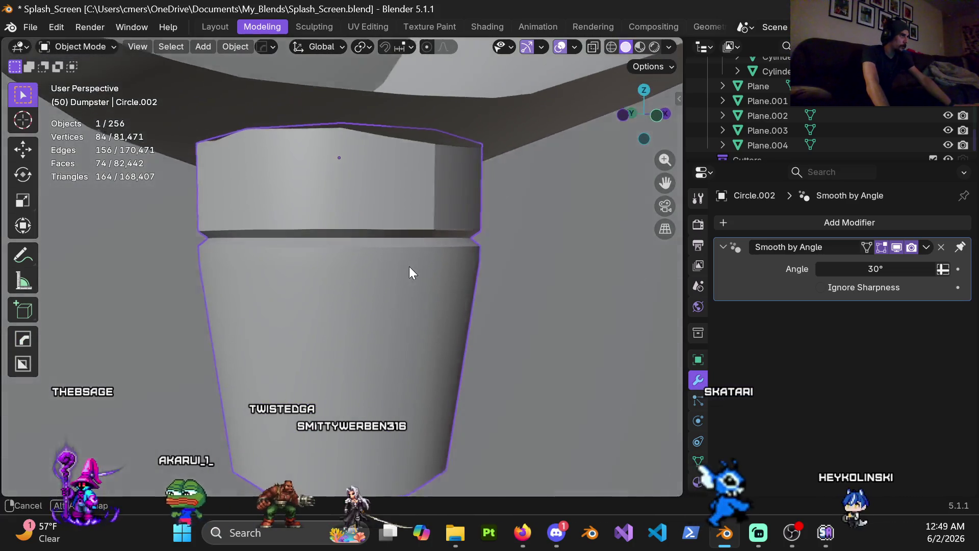
pyautogui.press('Tab')
pyautogui.moveTo(433, 229); pyautogui.dragTo(395, 207, button='middle')
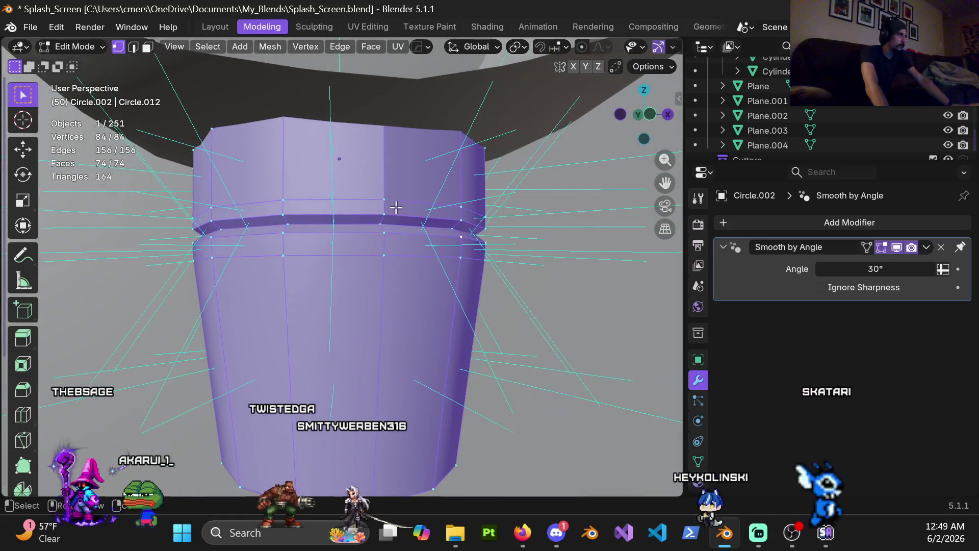
# Select the edge loop above the groove and apply LoopTools Relax to it
pyautogui.keyDown('alt'); pyautogui.click(400, 203); pyautogui.keyUp('alt')
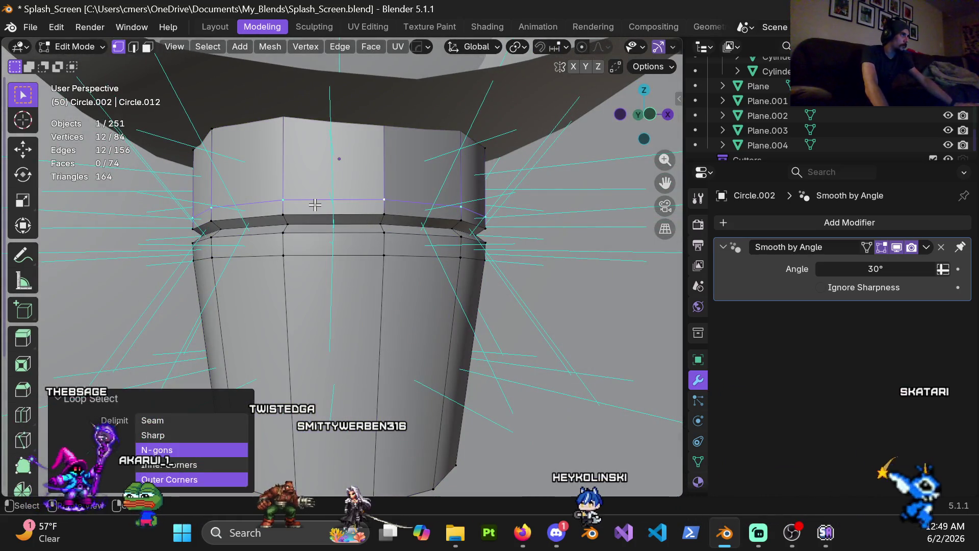
pyautogui.moveTo(288, 198); pyautogui.dragTo(434, 208, button='middle')
pyautogui.keyDown('shift'); pyautogui.click(434, 209); pyautogui.keyUp('shift')
pyautogui.keyDown('shift'); pyautogui.click(434, 208); pyautogui.keyUp('shift')
pyautogui.rightClick(349, 182)
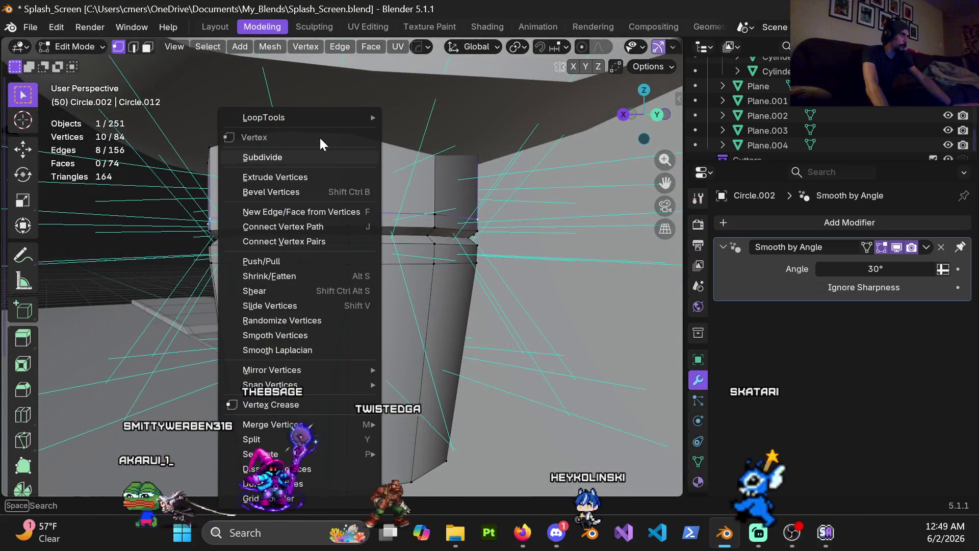
pyautogui.moveTo(330, 120)
pyautogui.click(447, 207)
pyautogui.scroll(4, 390, 250)
# Push the relaxed loop slightly outward with Shrink/Fatten, then reselect individual vertices
pyautogui.press('Tab')
pyautogui.moveTo(391, 250)
pyautogui.mouseDown(button='middle')
pyautogui.moveTo(327, 237)
pyautogui.moveTo(365, 221)
pyautogui.mouseUp(button='middle')
pyautogui.press('Tab')
pyautogui.press('Tab')
pyautogui.press('Tab')
pyautogui.moveTo(383, 248)
pyautogui.mouseDown(button='middle')
pyautogui.moveTo(172, 277)
pyautogui.moveTo(153, 267)
pyautogui.moveTo(260, 260)
pyautogui.mouseUp(button='middle')
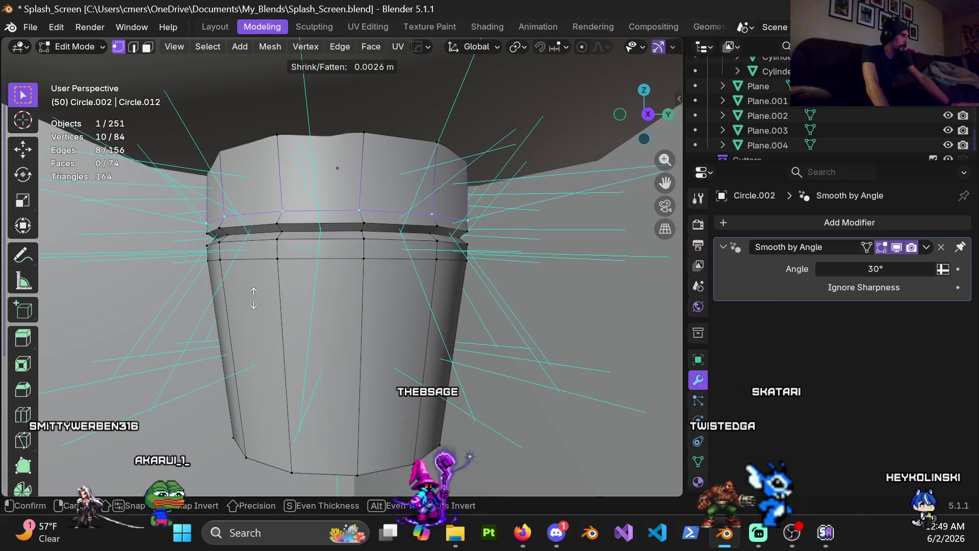
pyautogui.click(275, 227)
pyautogui.moveTo(275, 227)
pyautogui.mouseDown(button='middle')
pyautogui.moveTo(415, 218)
pyautogui.moveTo(427, 207)
pyautogui.mouseUp(button='middle')
pyautogui.press('Tab')
pyautogui.press('Tab')
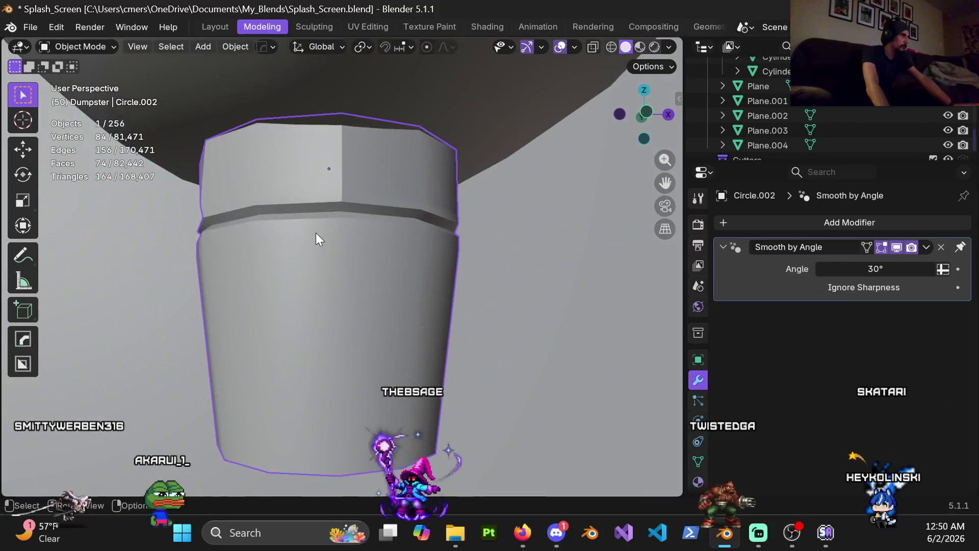
pyautogui.click(341, 190)
pyautogui.moveTo(341, 190)
pyautogui.mouseDown(button='middle')
pyautogui.moveTo(332, 157)
pyautogui.moveTo(416, 247)
pyautogui.moveTo(429, 248)
pyautogui.mouseUp(button='middle')
pyautogui.keyDown('shift'); pyautogui.click(337, 158); pyautogui.keyUp('shift')
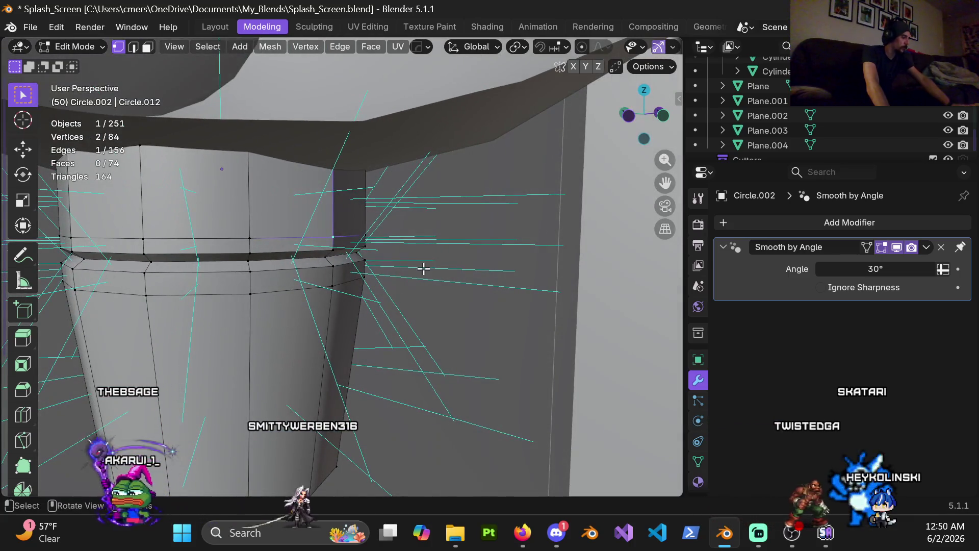
# Move the two selected vertices along Y, re-centre on the earpiece, and re-enter edit mode
pyautogui.press('g')
pyautogui.press('y')
pyautogui.click(417, 269)
pyautogui.hotkey('ctrl', 'Tab')
pyautogui.click(298, 273)
pyautogui.moveTo(235, 258)
pyautogui.mouseDown(button='middle')
pyautogui.moveTo(344, 256)
pyautogui.moveTo(350, 244)
pyautogui.mouseUp(button='middle')
pyautogui.press('Tab')
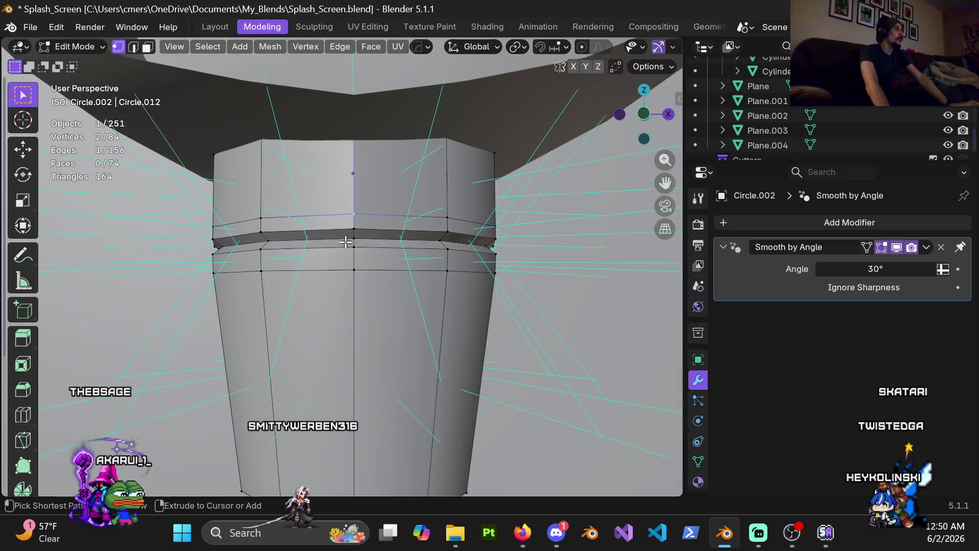
# Add the first unslid vertical loop cuts around the earpiece, undoing a stray cut
pyautogui.hotkey('ctrl', 'r')
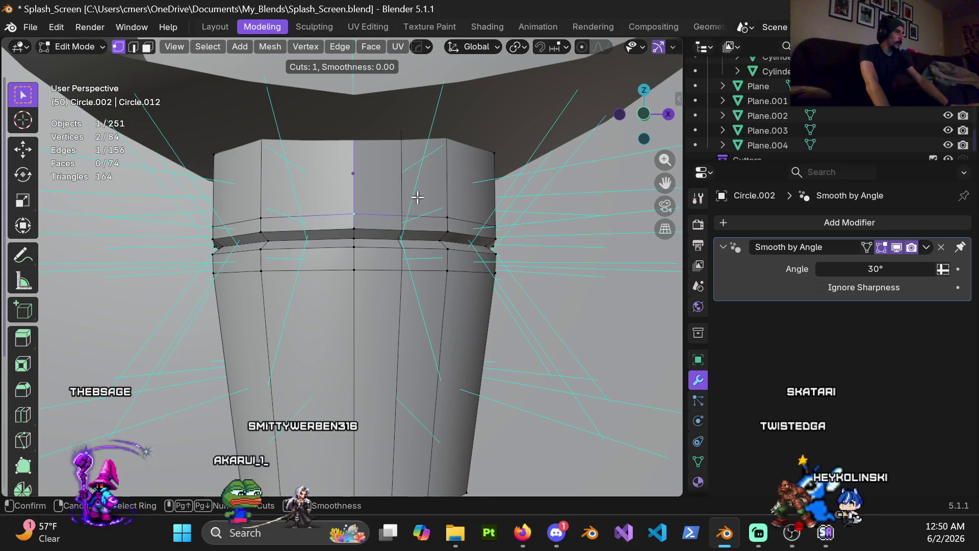
pyautogui.click(431, 191)
pyautogui.rightClick(432, 196)
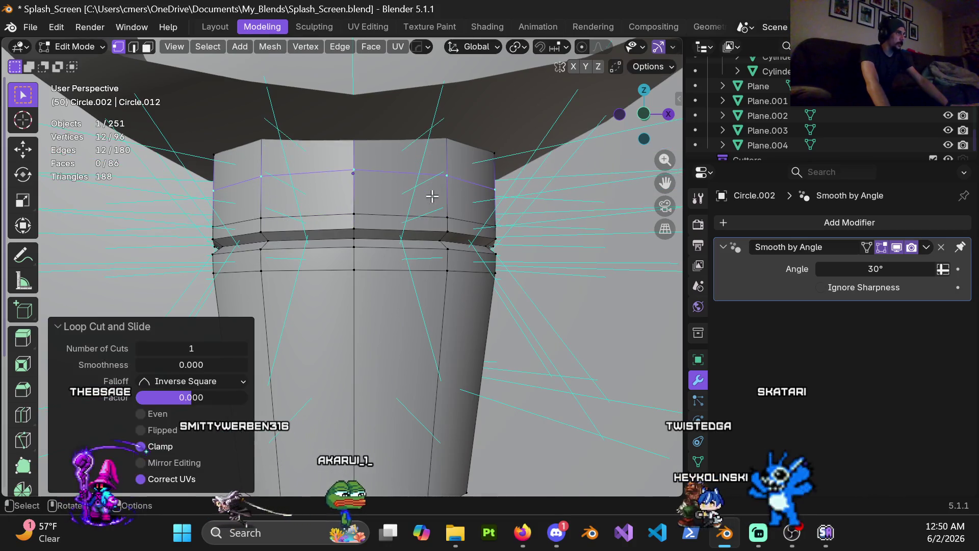
pyautogui.scroll(-3, 340, 202)
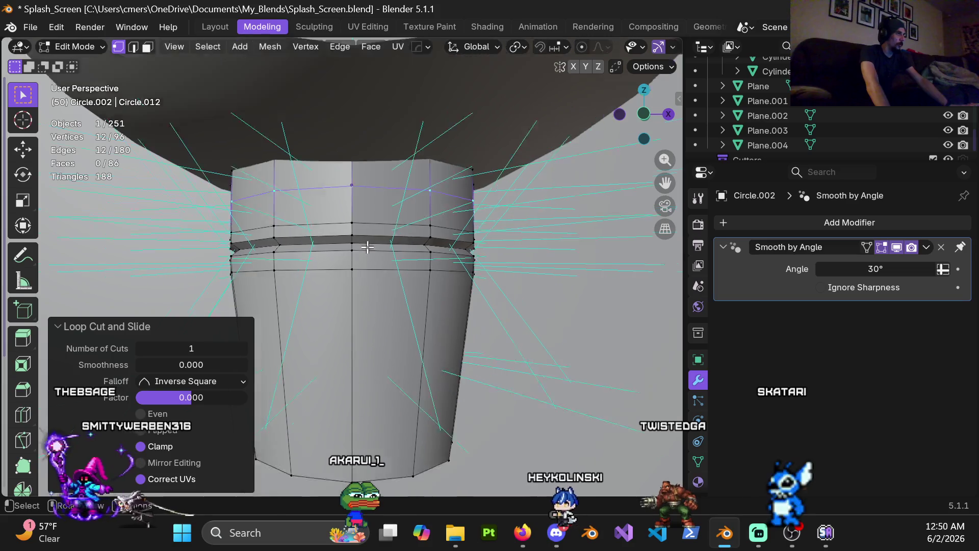
pyautogui.hotkey('ctrl', 'r')
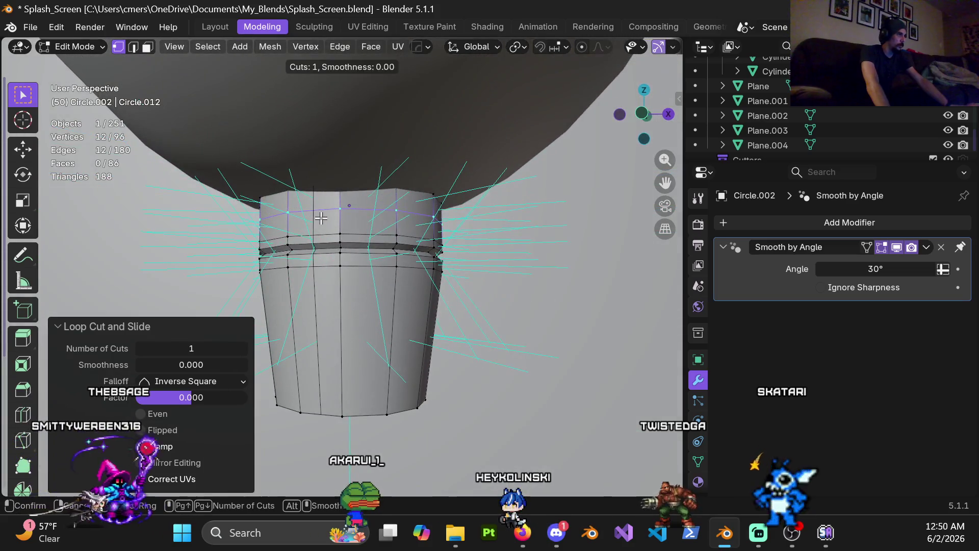
pyautogui.click(308, 212)
pyautogui.rightClick(351, 220)
pyautogui.hotkey('ctrl', 'r')
pyautogui.rightClick(358, 223)
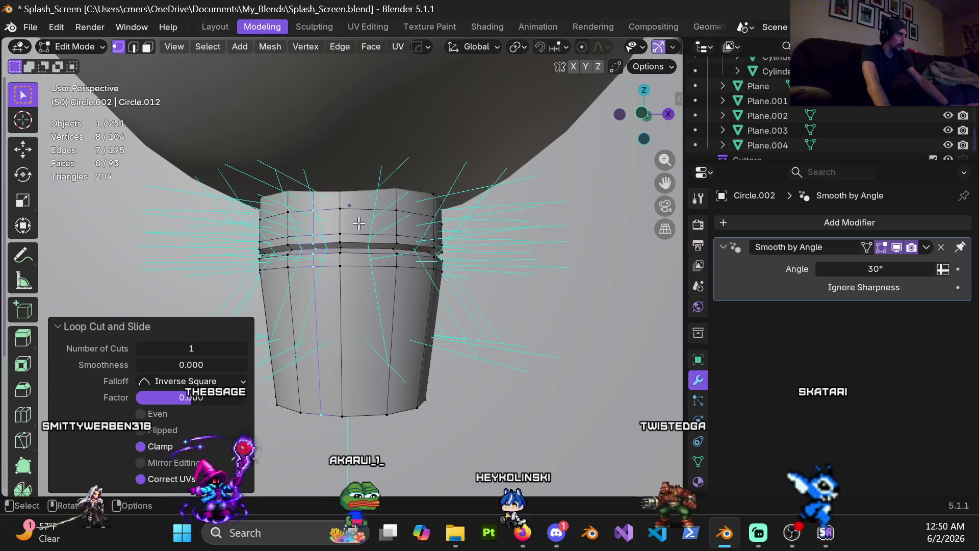
pyautogui.hotkey('ctrl', 'z')
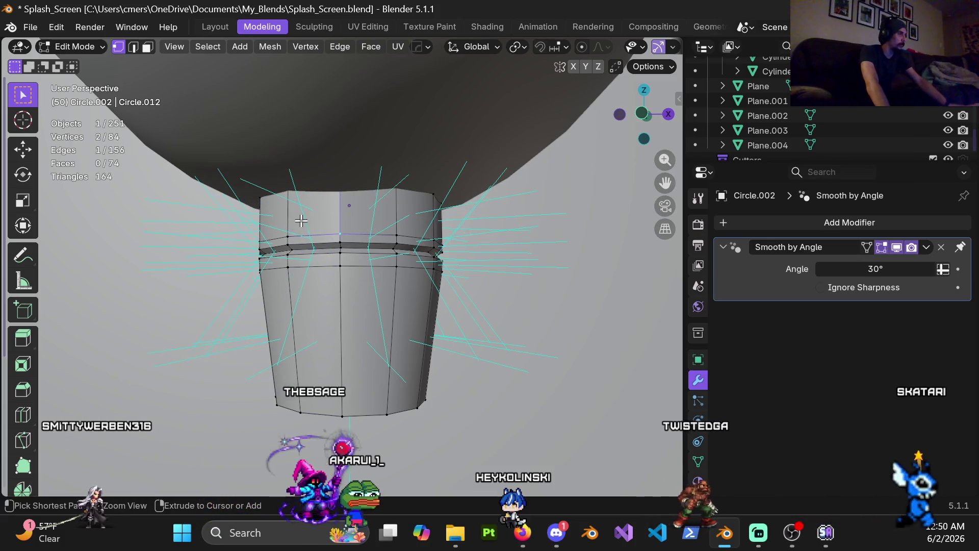
pyautogui.hotkey('ctrl', 'r')
pyautogui.click(317, 222)
pyautogui.rightClick(365, 236)
pyautogui.hotkey('ctrl', 'e')
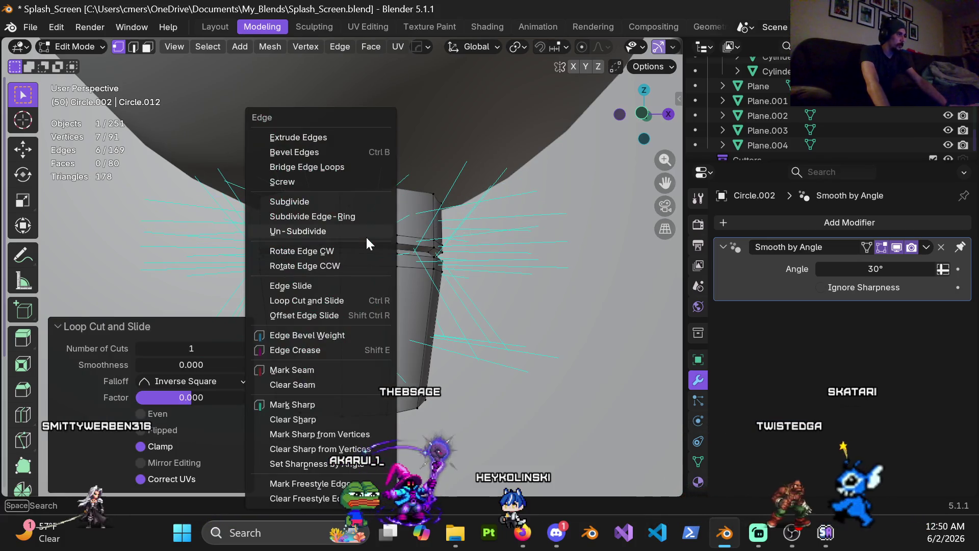
pyautogui.press('Escape')
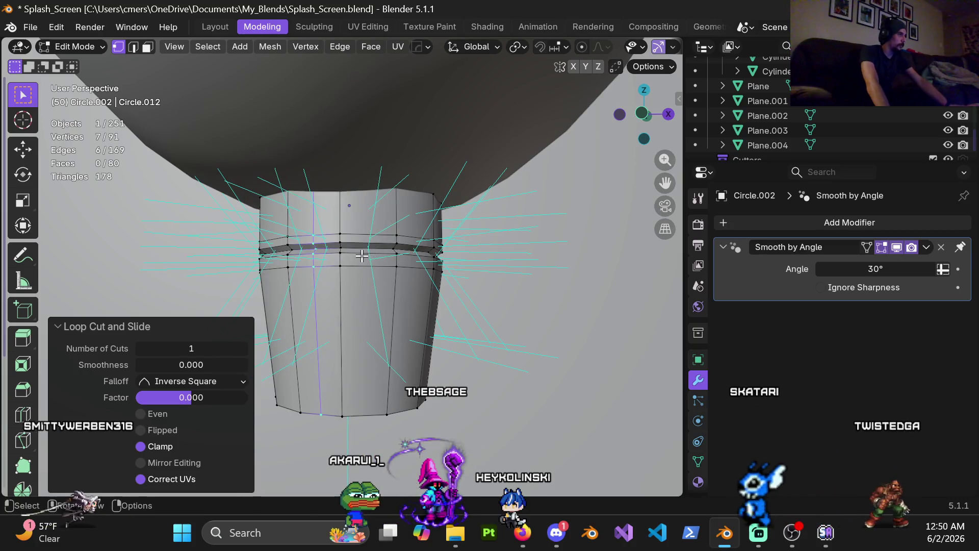
pyautogui.hotkey('ctrl', 'r')
pyautogui.click(370, 268)
pyautogui.rightClick(370, 268)
# Add more unslid vertical loop cuts around the earpiece's remaining faces
pyautogui.moveTo(370, 268)
pyautogui.mouseDown(button='middle')
pyautogui.moveTo(420, 253)
pyautogui.moveTo(430, 265)
pyautogui.mouseUp(button='middle')
pyautogui.hotkey('ctrl', 'r')
pyautogui.click(419, 254)
pyautogui.rightClick(420, 254)
pyautogui.hotkey('ctrl', 'r')
pyautogui.click(586, 255)
pyautogui.rightClick(586, 255)
pyautogui.moveTo(587, 255)
pyautogui.mouseDown(button='middle')
pyautogui.moveTo(594, 253)
pyautogui.moveTo(482, 216)
pyautogui.moveTo(593, 217)
pyautogui.moveTo(378, 225)
pyautogui.moveTo(437, 236)
pyautogui.moveTo(330, 212)
pyautogui.moveTo(476, 229)
pyautogui.moveTo(481, 197)
pyautogui.moveTo(517, 191)
pyautogui.moveTo(356, 226)
pyautogui.mouseUp(button='middle')
pyautogui.hotkey('ctrl', 'r')
pyautogui.click(481, 217)
pyautogui.rightClick(482, 217)
pyautogui.hotkey('ctrl', 'r')
pyautogui.click(489, 204)
pyautogui.rightClick(490, 204)
pyautogui.click(581, 194)
pyautogui.rightClick(582, 195)
pyautogui.hotkey('ctrl', 'r')
pyautogui.click(627, 199)
pyautogui.rightClick(628, 199)
pyautogui.hotkey('ctrl', 'r')
pyautogui.click(480, 225)
pyautogui.rightClick(479, 224)
# Relax the vertex ring near the earpiece top with LoopTools, then return to object mode
pyautogui.keyDown('alt'); pyautogui.click(362, 178); pyautogui.keyUp('alt')
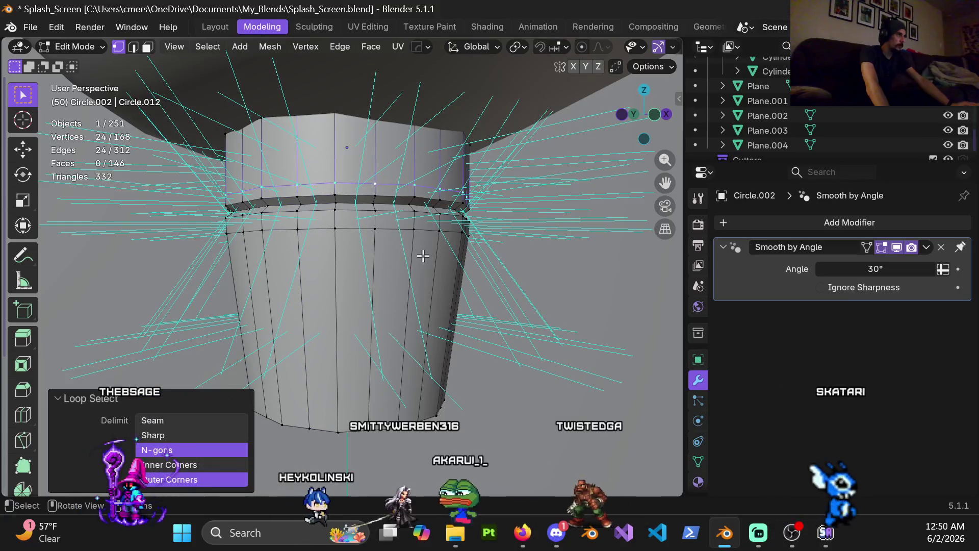
pyautogui.press('KP_1')
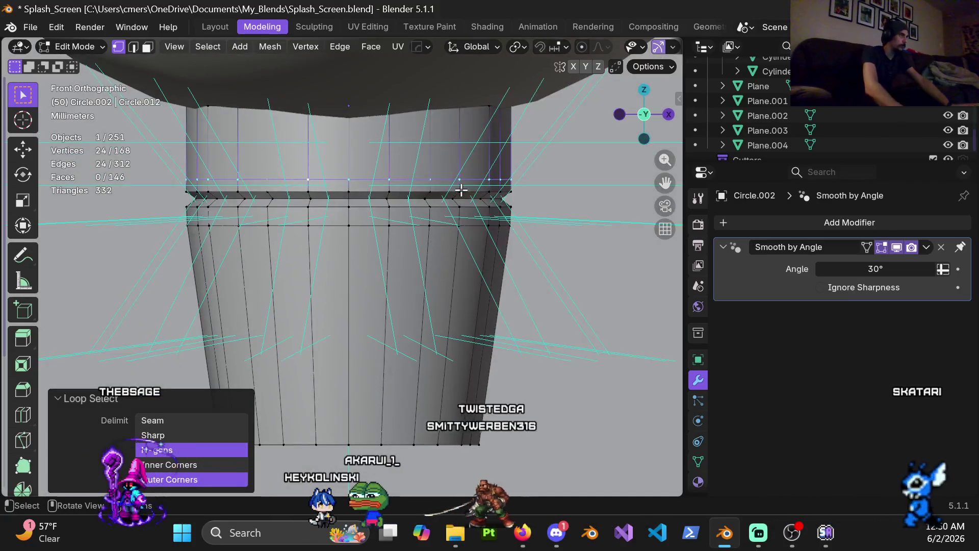
pyautogui.hotkey('shift', 'z')
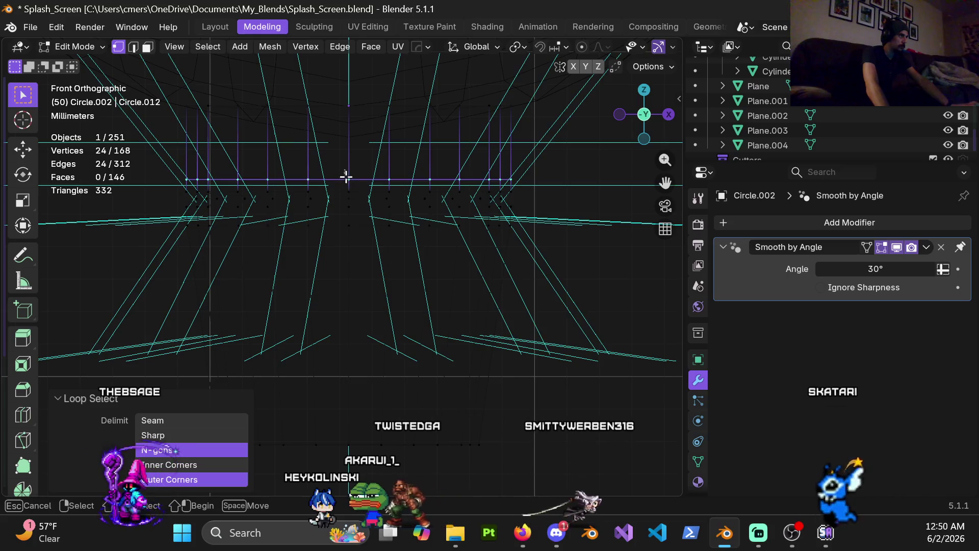
pyautogui.press('z')
pyautogui.click(459, 182)
pyautogui.rightClick(393, 160)
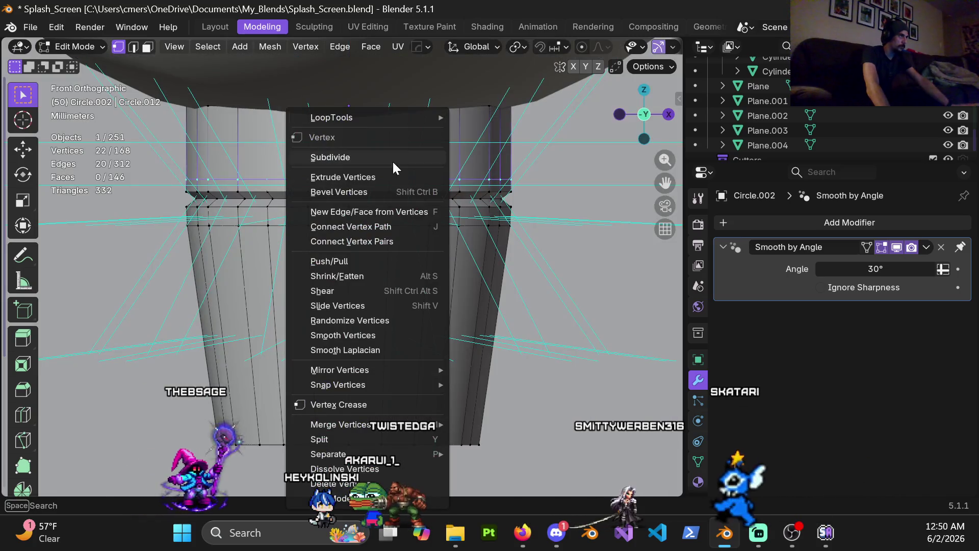
pyautogui.moveTo(426, 115)
pyautogui.click(496, 208)
pyautogui.hotkey('ctrl', 'Tab')
pyautogui.click(361, 224)
# Frame the earpiece, zoom out over the street scene, and clear the selection
pyautogui.press('KP_Decimal')
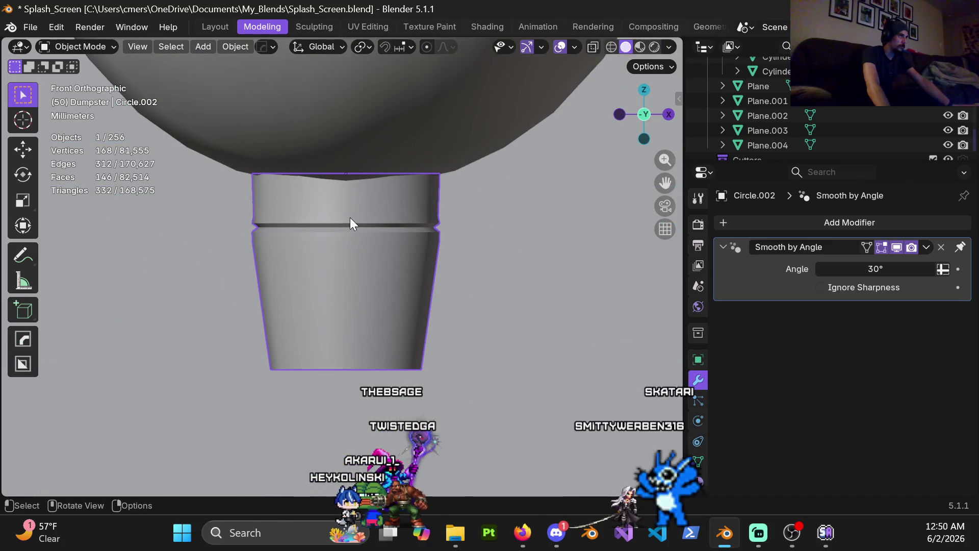
pyautogui.moveTo(351, 224)
pyautogui.mouseDown(button='middle')
pyautogui.moveTo(320, 237)
pyautogui.moveTo(332, 227)
pyautogui.moveTo(461, 240)
pyautogui.moveTo(280, 236)
pyautogui.moveTo(304, 258)
pyautogui.moveTo(311, 221)
pyautogui.moveTo(331, 230)
pyautogui.mouseUp(button='middle')
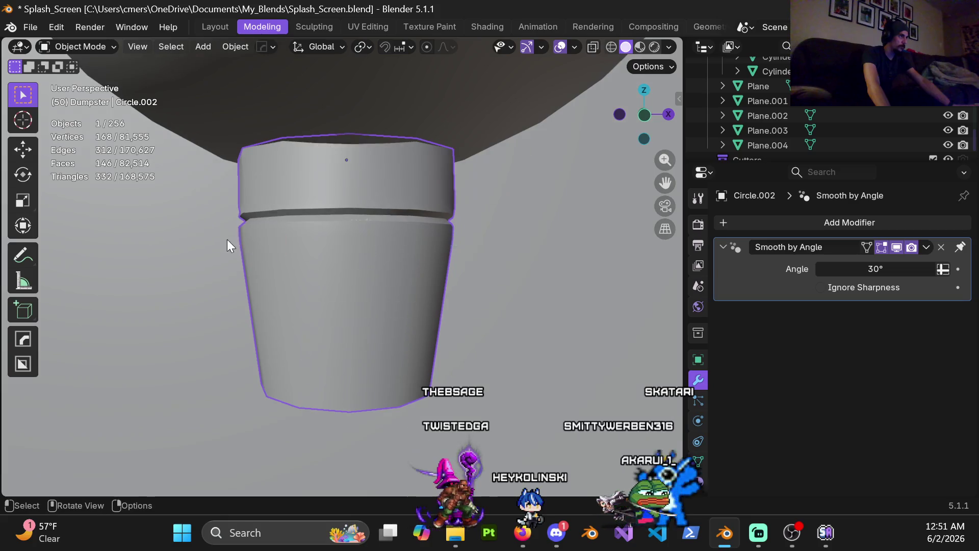
pyautogui.scroll(-10, 292, 252)
pyautogui.scroll(-8, 367, 266)
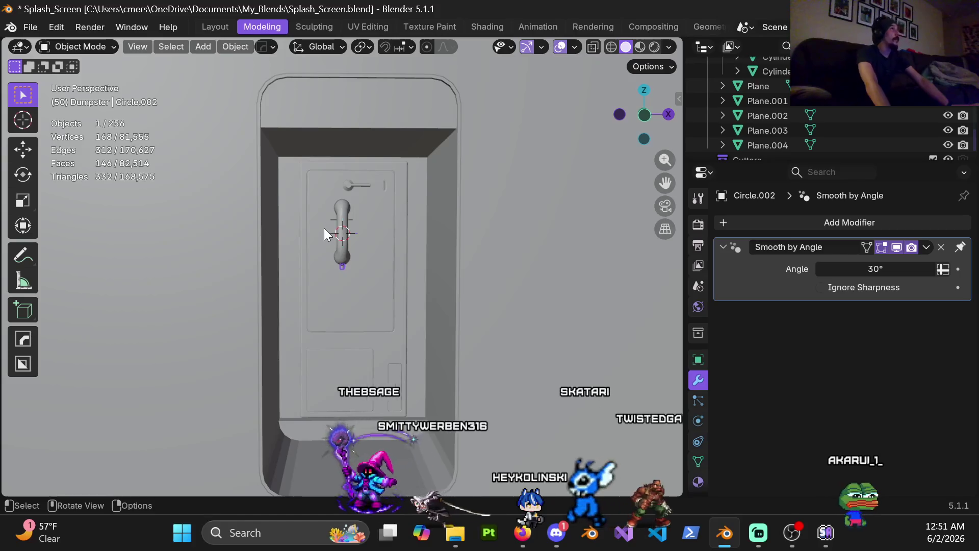
pyautogui.scroll(-10, 461, 263)
pyautogui.click(523, 245)
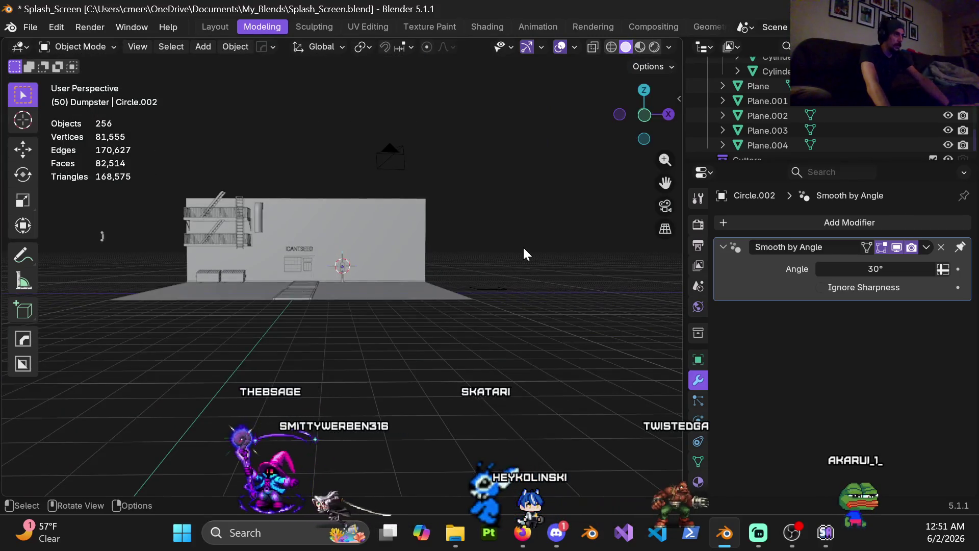
pyautogui.scroll(3, 522, 246)
pyautogui.scroll(5, 372, 270)
# Add a Bézier curve and move it along Y to the payphone handset
pyautogui.hotkey('shift', 'a')
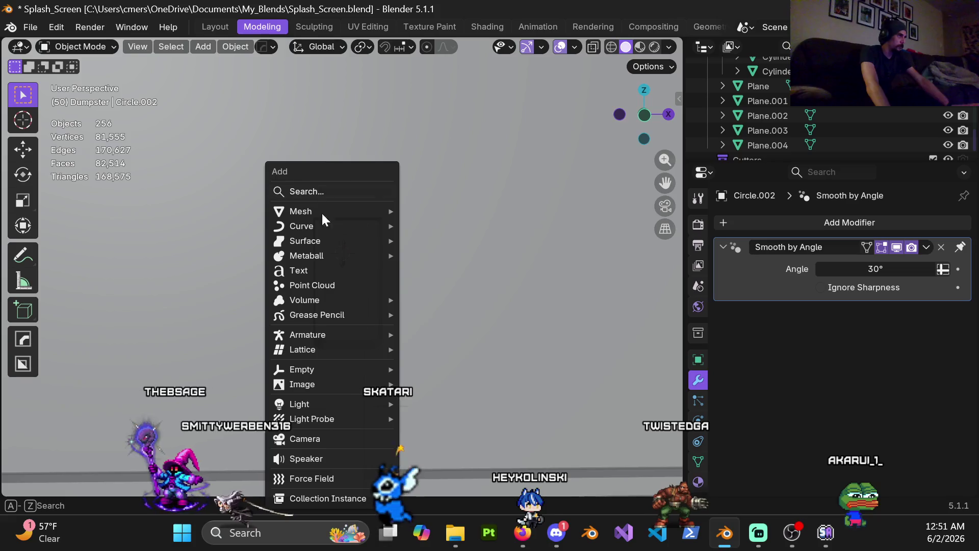
pyautogui.moveTo(366, 228)
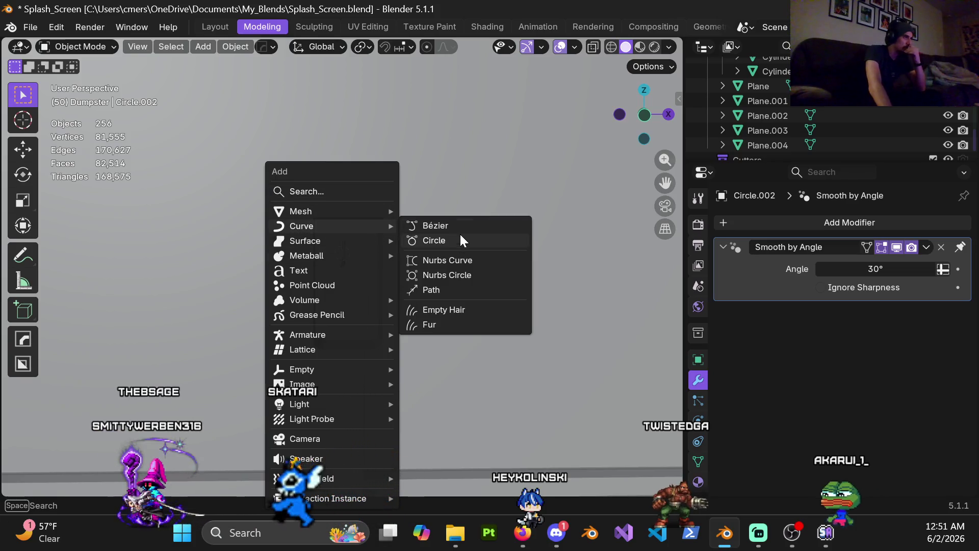
pyautogui.click(460, 225)
pyautogui.scroll(-4, 438, 255)
pyautogui.moveTo(423, 247)
pyautogui.mouseDown(button='middle')
pyautogui.moveTo(398, 348)
pyautogui.moveTo(412, 304)
pyautogui.mouseUp(button='middle')
pyautogui.press('g')
pyautogui.press('y')
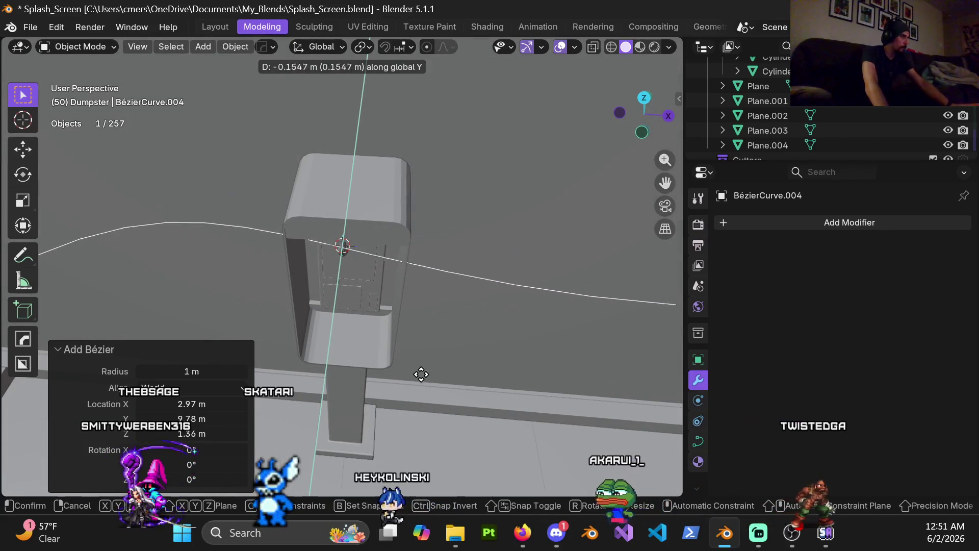
pyautogui.click(397, 363)
# Rotate the curve's handles -45° on Z and shrink both endpoints' handles to 0.1
pyautogui.press('Tab')
pyautogui.press('KP_Decimal')
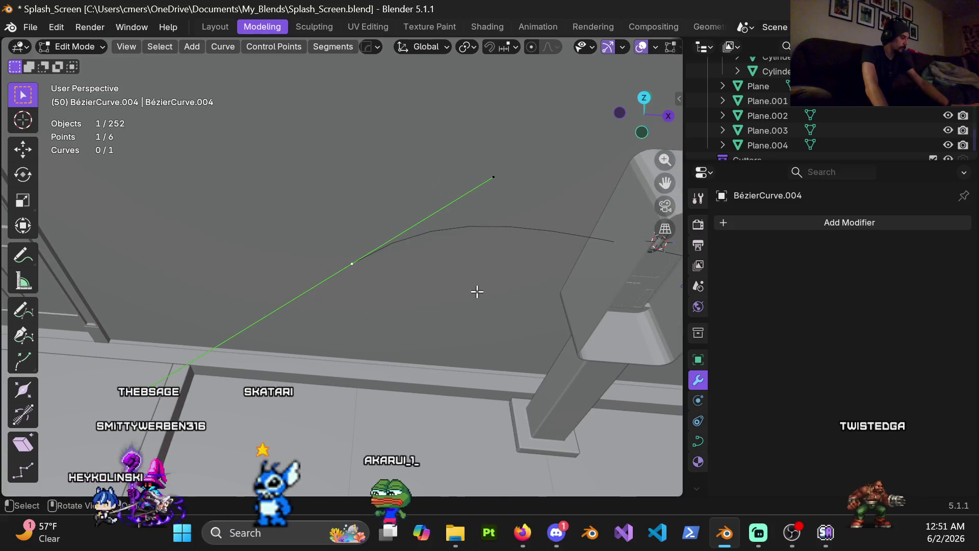
pyautogui.press('r')
pyautogui.press('z')
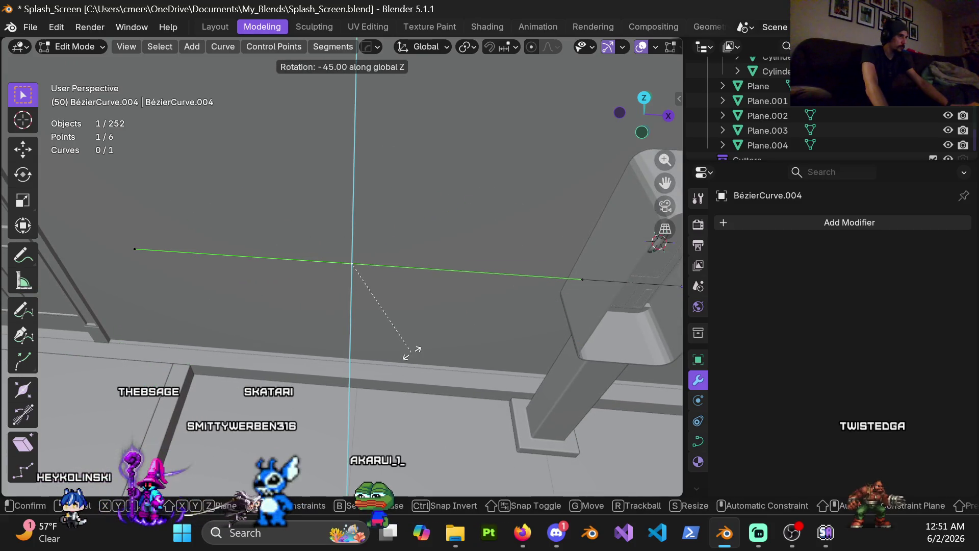
pyautogui.click(412, 352)
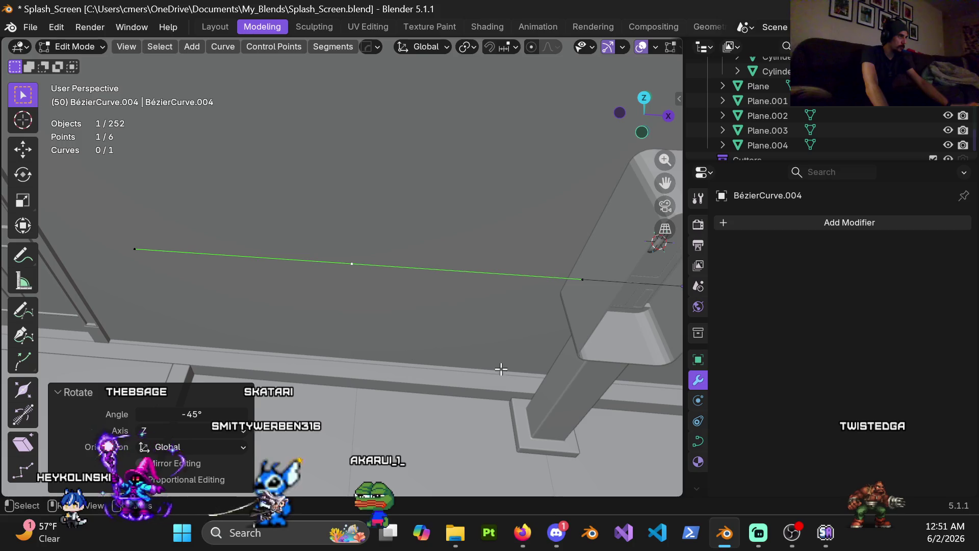
pyautogui.click(356, 271)
pyautogui.moveTo(473, 297)
pyautogui.mouseDown(button='middle')
pyautogui.moveTo(542, 297)
pyautogui.moveTo(504, 316)
pyautogui.mouseUp(button='middle')
pyautogui.click(516, 276)
pyautogui.press('s')
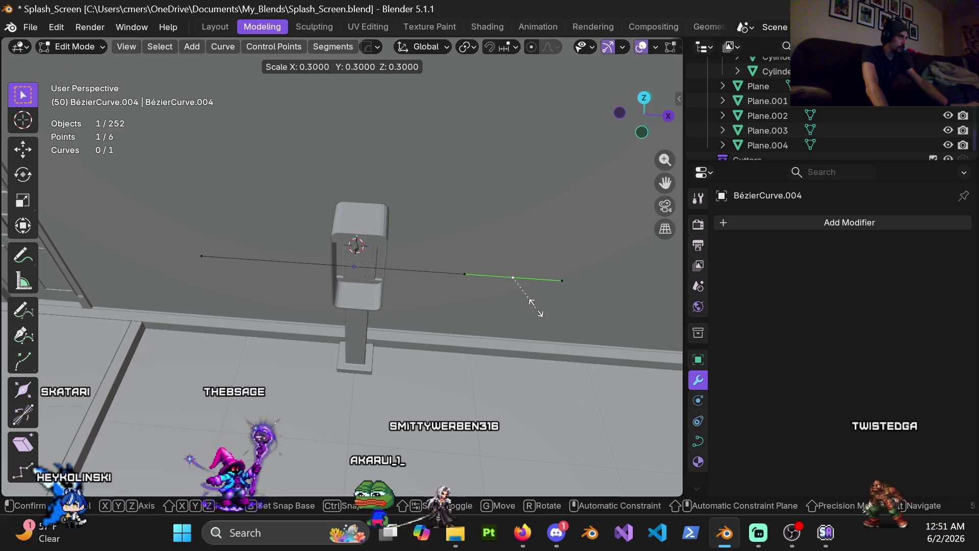
pyautogui.click(518, 282)
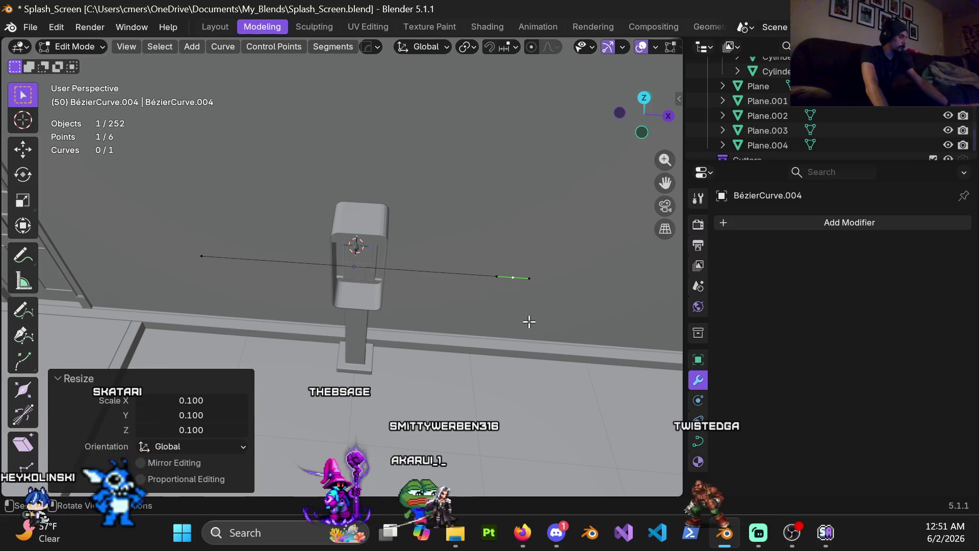
pyautogui.click(494, 338)
# Scale all the curve points to 0.2 along X, shortening it into a straight cord
pyautogui.moveTo(500, 337)
pyautogui.mouseDown(button='middle')
pyautogui.moveTo(440, 221)
pyautogui.moveTo(468, 249)
pyautogui.moveTo(441, 295)
pyautogui.mouseUp(button='middle')
pyautogui.hotkey('ctrl', 'Tab')
pyautogui.click(516, 306)
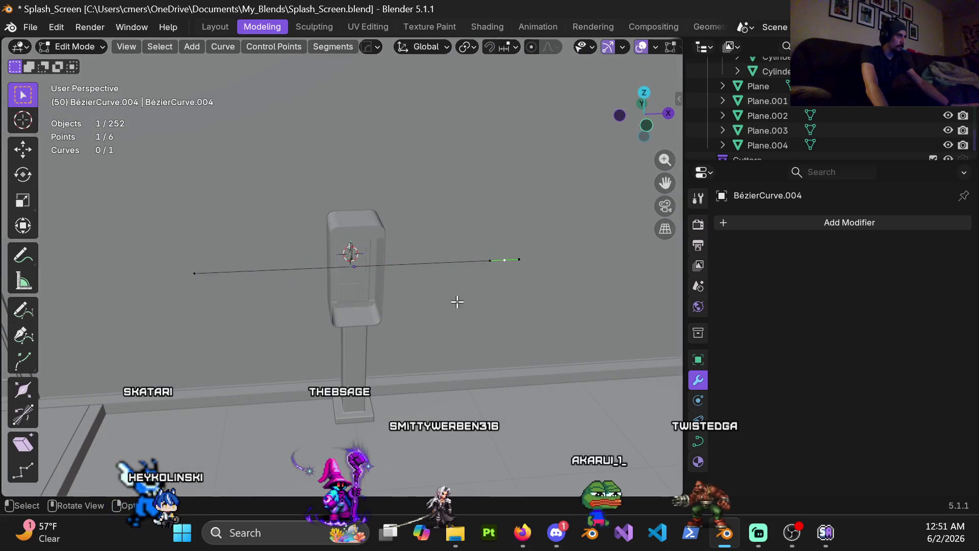
pyautogui.press('s')
pyautogui.press('x')
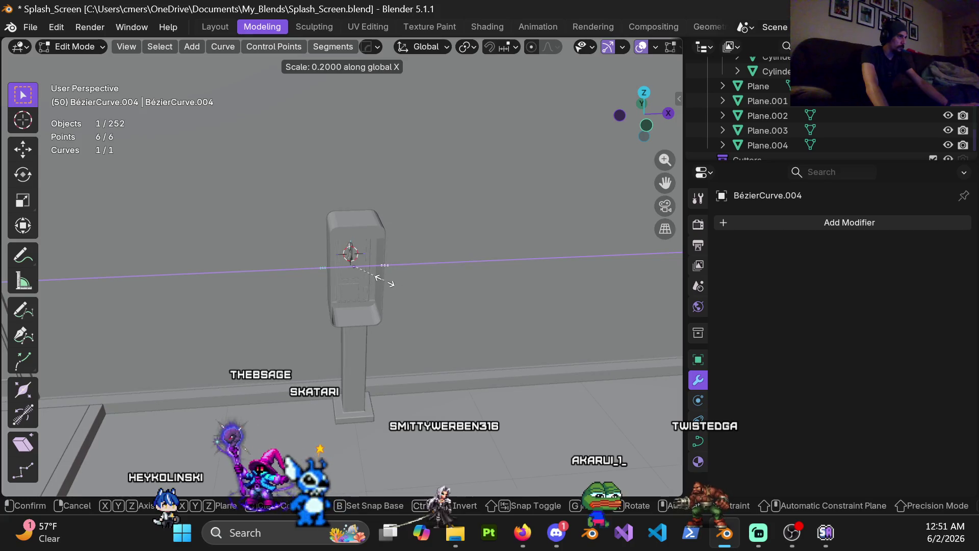
pyautogui.click(385, 279)
pyautogui.scroll(5, 375, 284)
pyautogui.hotkey('ctrl', 'Tab')
pyautogui.click(595, 297)
pyautogui.scroll(-3, 465, 309)
pyautogui.press('Tab')
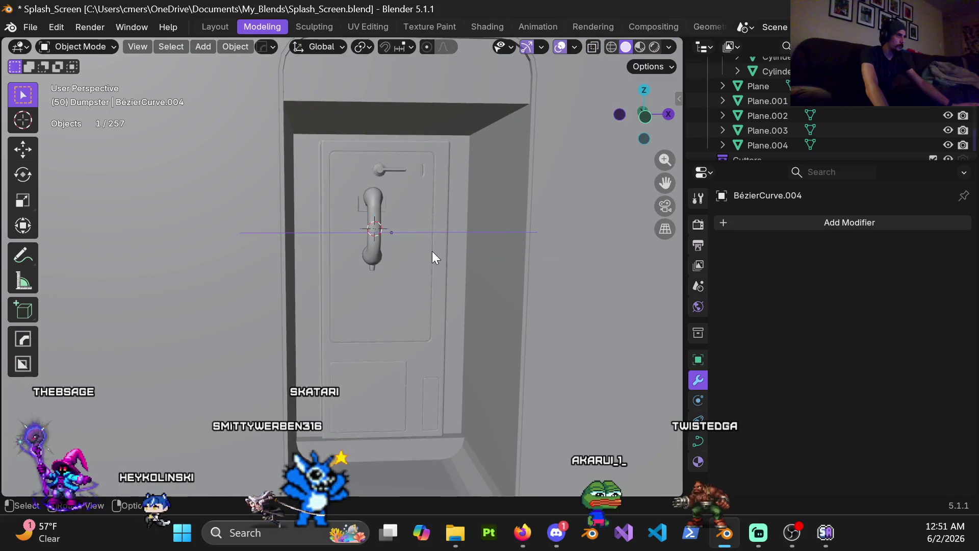
# Rotate the cord curve upright in front view and apply its rotation and scale
pyautogui.press('KP_1')
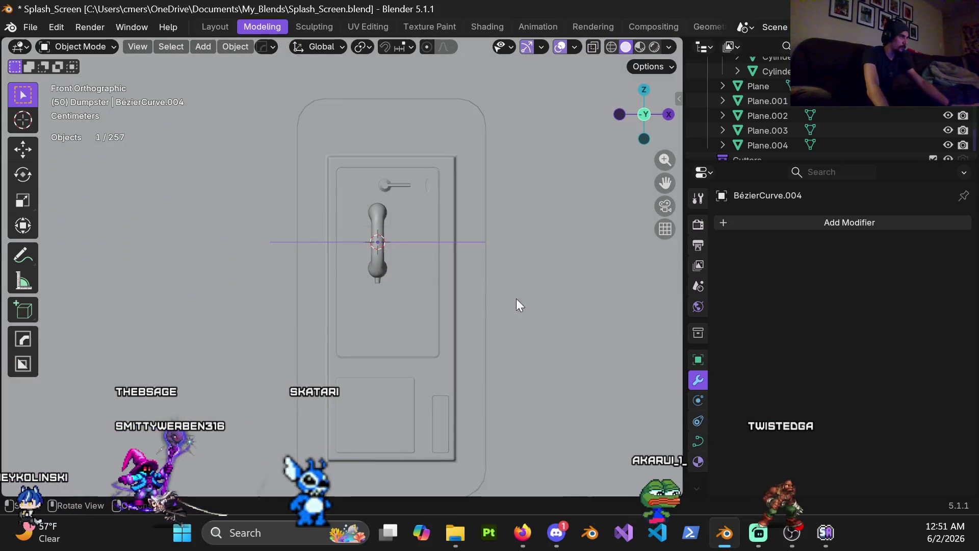
pyautogui.press('r')
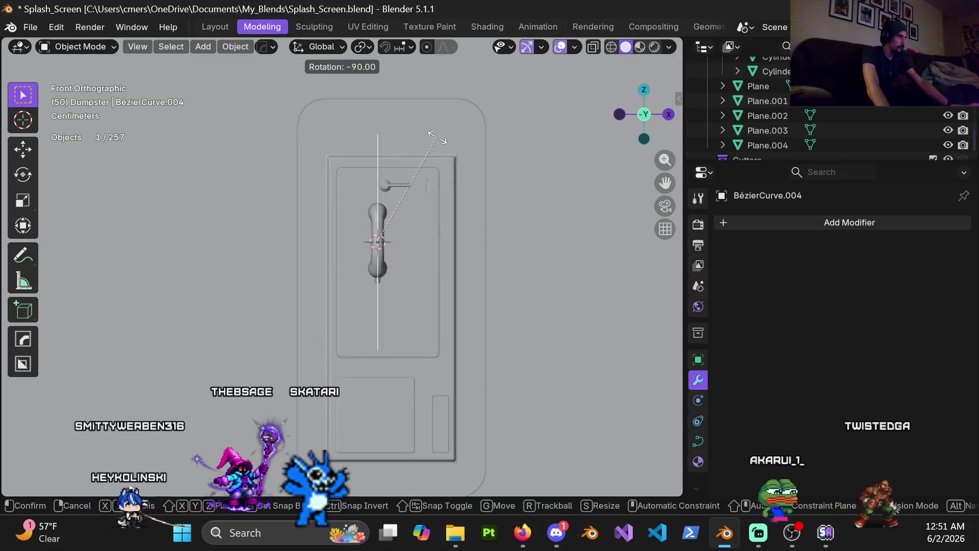
pyautogui.click(470, 253)
pyautogui.hotkey('ctrl', 'a')
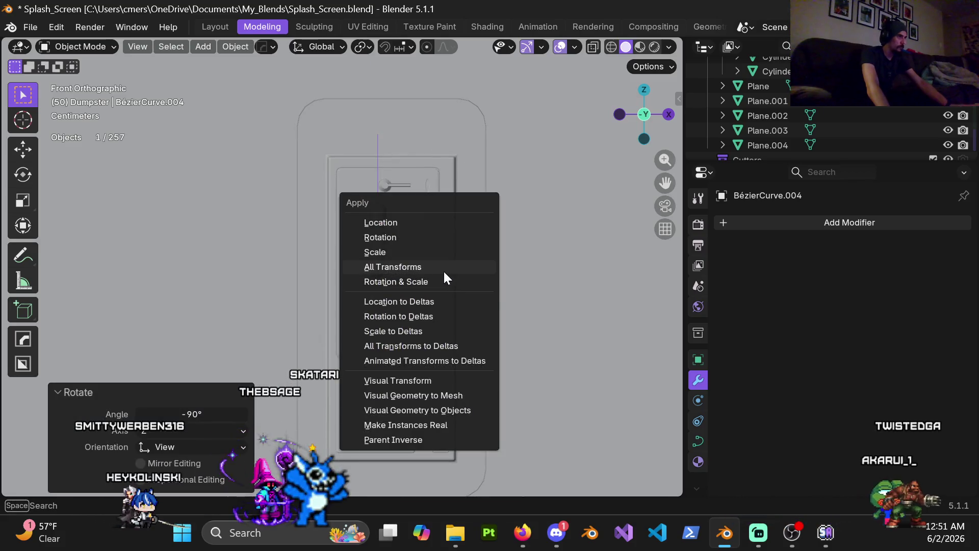
pyautogui.click(443, 282)
# Lower the cord's points along Z, moving the box-selected lower points separately
pyautogui.hotkey('ctrl', 'Tab')
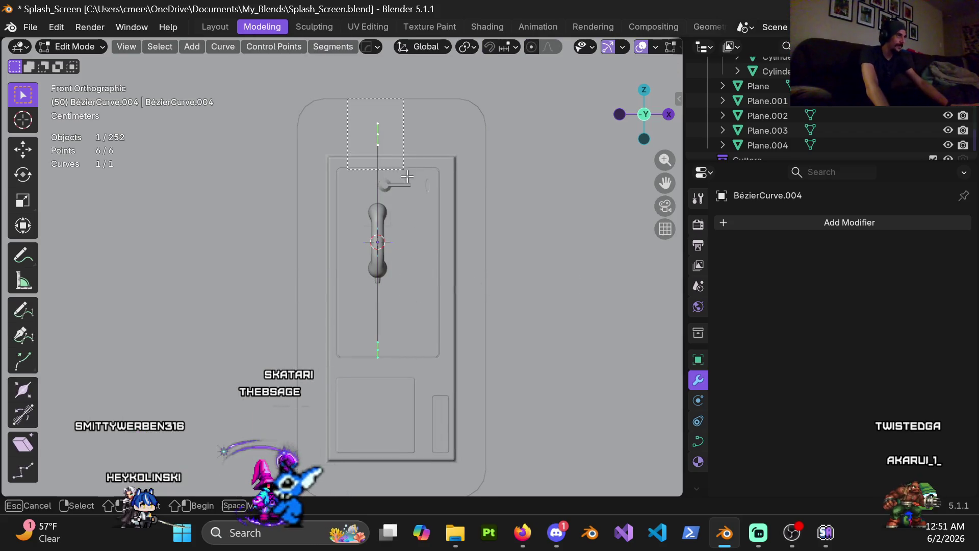
pyautogui.press('g')
pyautogui.press('z')
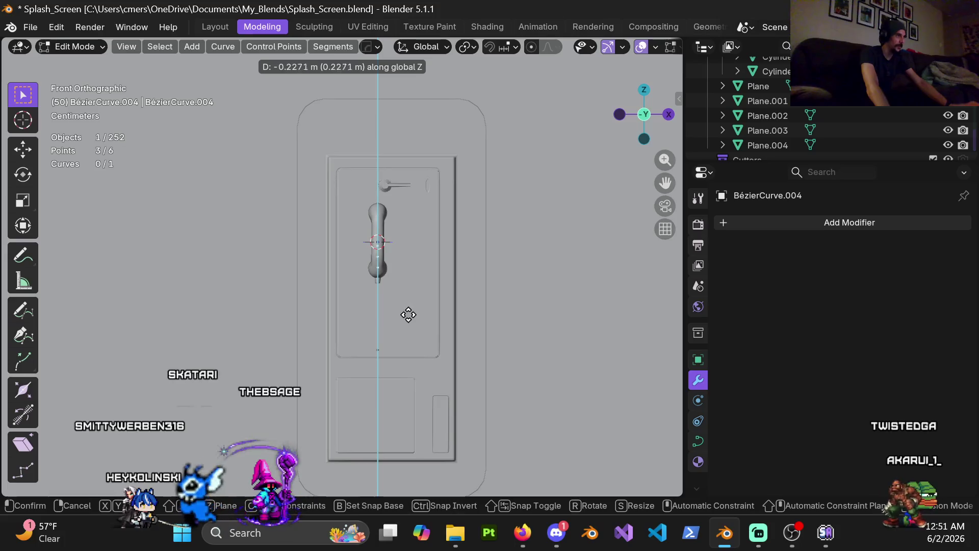
pyautogui.click(417, 333)
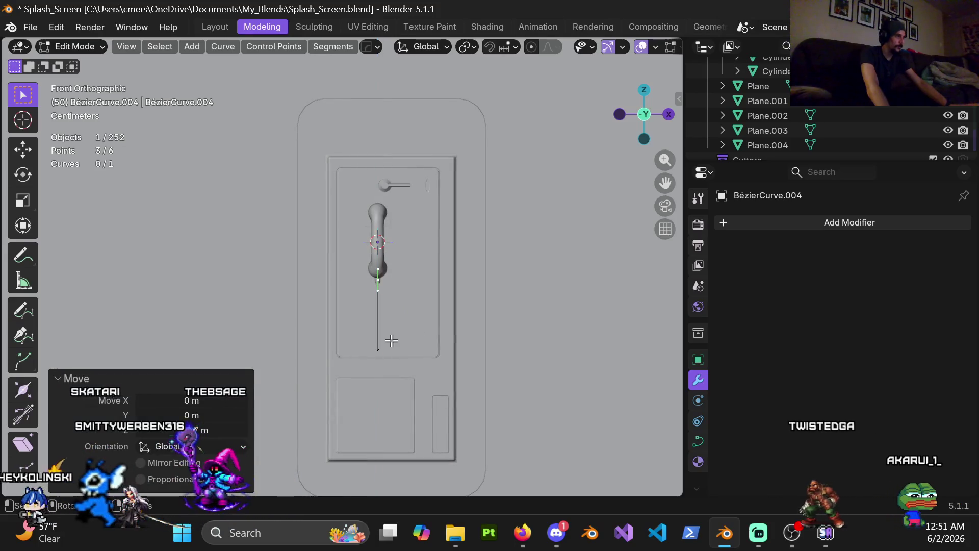
pyautogui.moveTo(418, 384); pyautogui.dragTo(400, 365)
pyautogui.scroll(4, 400, 365)
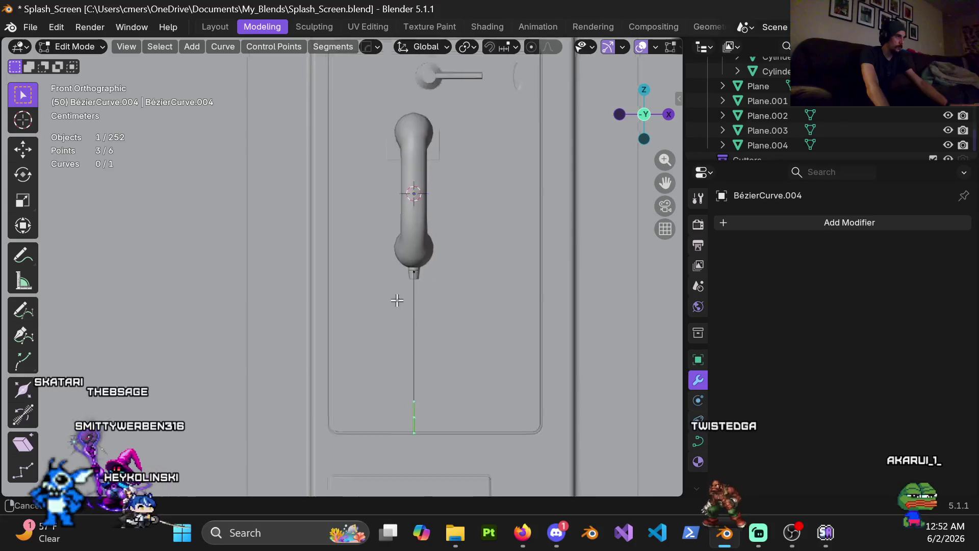
pyautogui.press('g')
pyautogui.press('z')
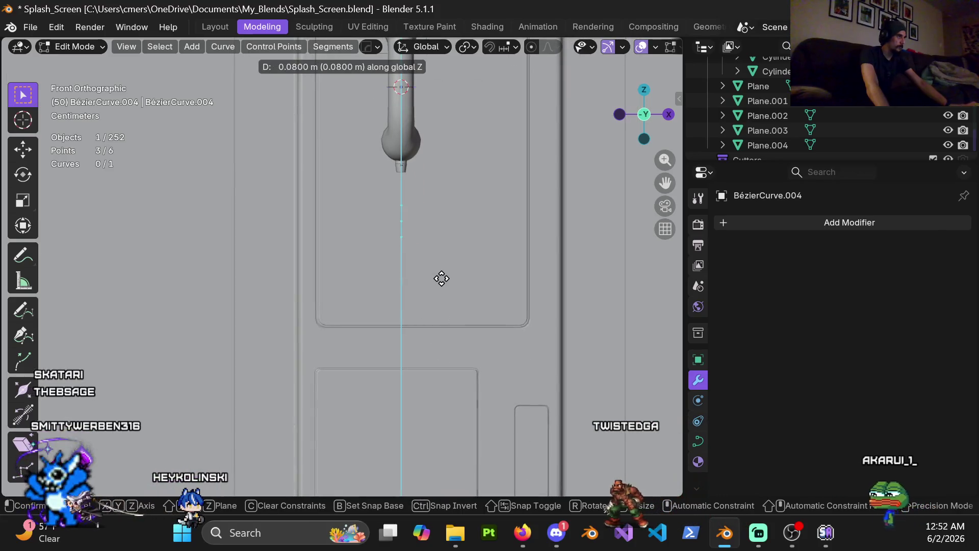
pyautogui.click(442, 291)
pyautogui.moveTo(442, 291)
pyautogui.mouseDown(button='middle')
pyautogui.moveTo(390, 262)
pyautogui.moveTo(396, 269)
pyautogui.moveTo(302, 280)
pyautogui.mouseUp(button='middle')
pyautogui.scroll(-2, 396, 269)
pyautogui.hotkey('ctrl', 'Tab')
pyautogui.click(239, 263)
# Set the cord's origin to Center of Mass (Surface) and align it under the handset along Y
pyautogui.rightClick(333, 236)
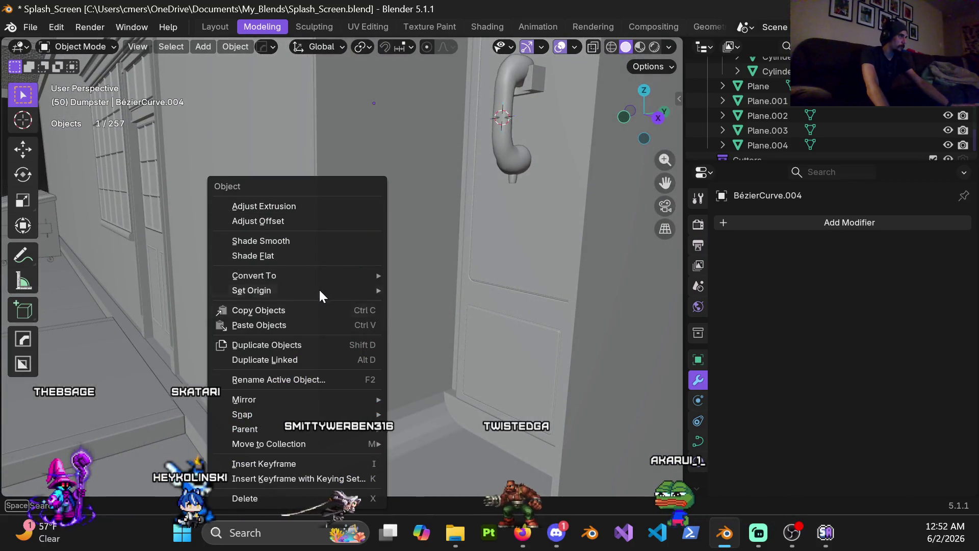
pyautogui.moveTo(319, 291)
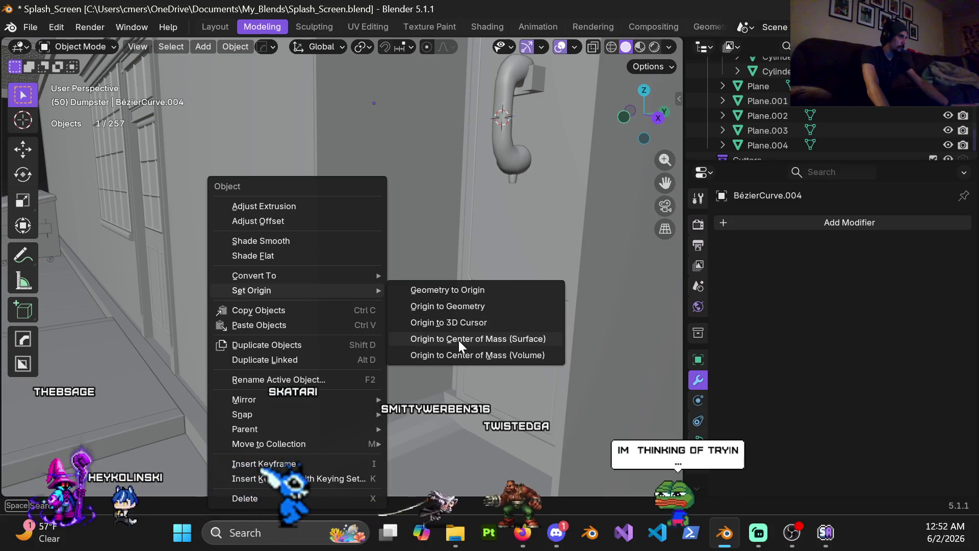
pyautogui.click(458, 341)
pyautogui.press('g')
pyautogui.press('y')
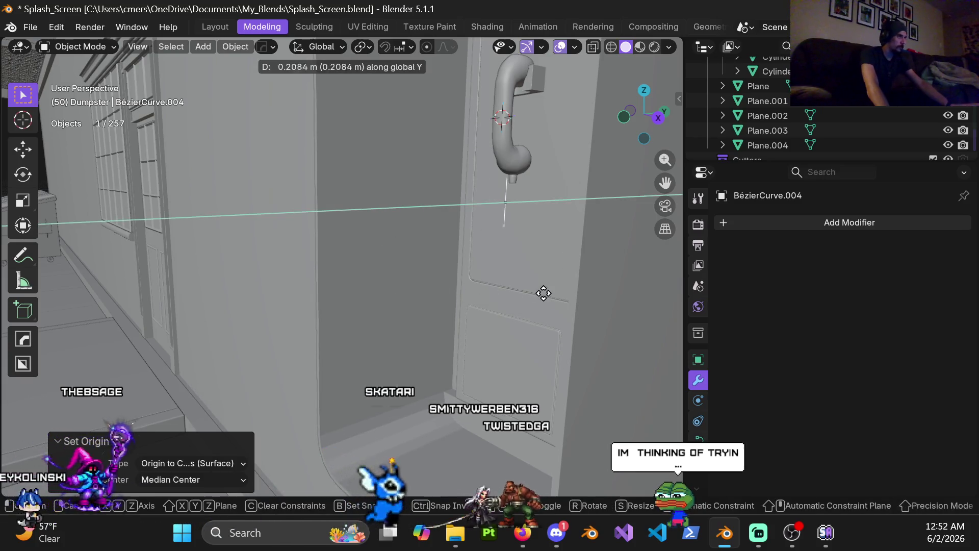
pyautogui.click(547, 300)
pyautogui.scroll(4, 541, 229)
pyautogui.moveTo(538, 205)
pyautogui.mouseDown(button='middle')
pyautogui.moveTo(430, 254)
pyautogui.moveTo(292, 215)
pyautogui.moveTo(280, 233)
pyautogui.mouseUp(button='middle')
pyautogui.scroll(2, 408, 261)
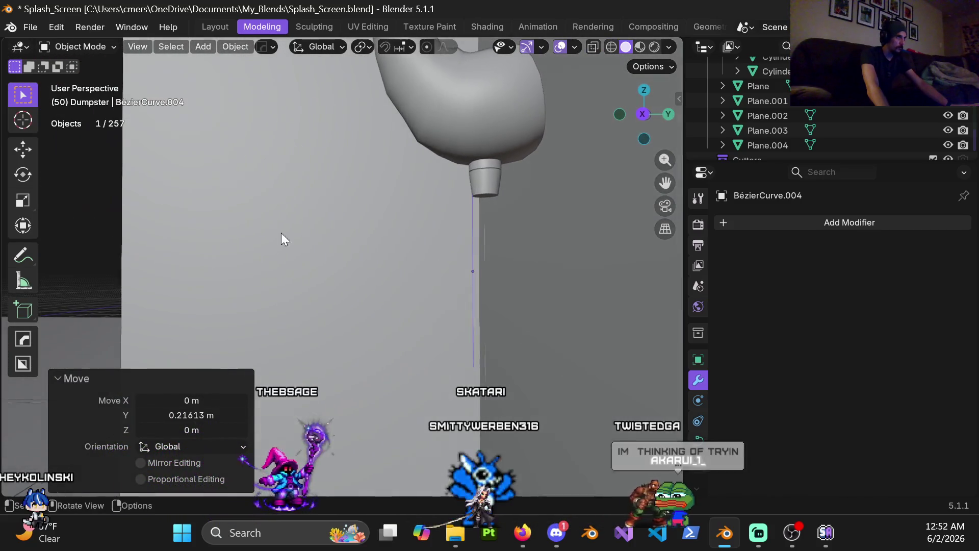
pyautogui.press('g')
pyautogui.press('y')
pyautogui.click(364, 249)
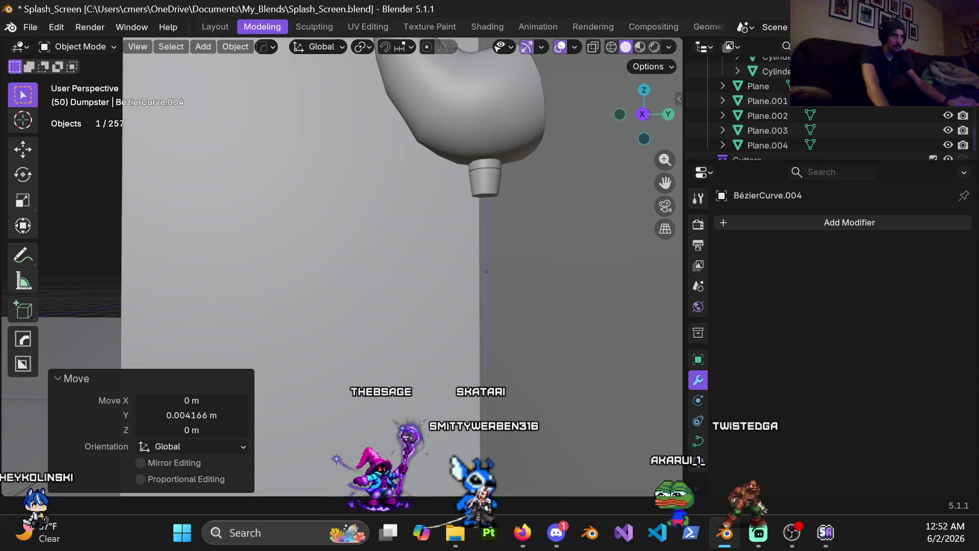
# In the curve's Geometry settings, give the cord a round bevel of 0.002 m depth
pyautogui.click(698, 441)
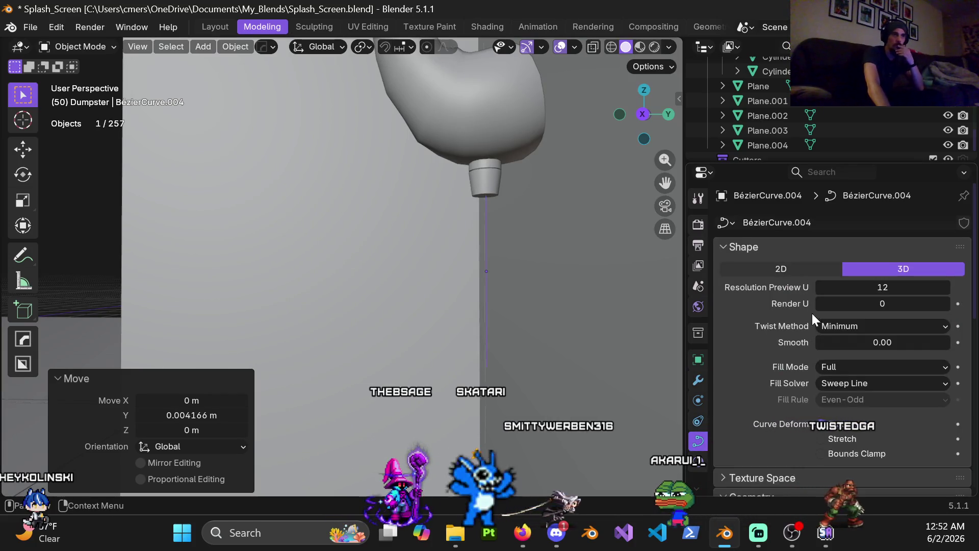
pyautogui.scroll(-10, 812, 313)
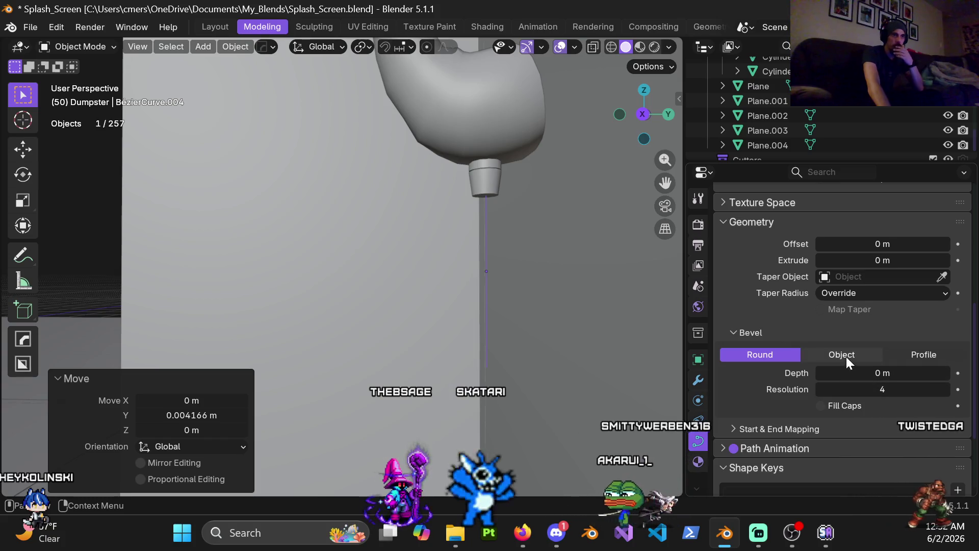
pyautogui.click(946, 372)
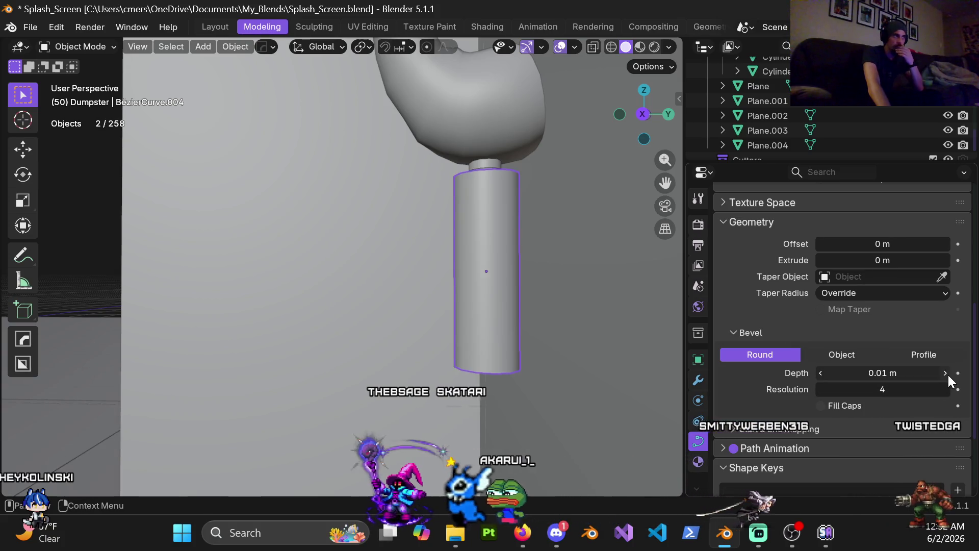
pyautogui.click(893, 376)
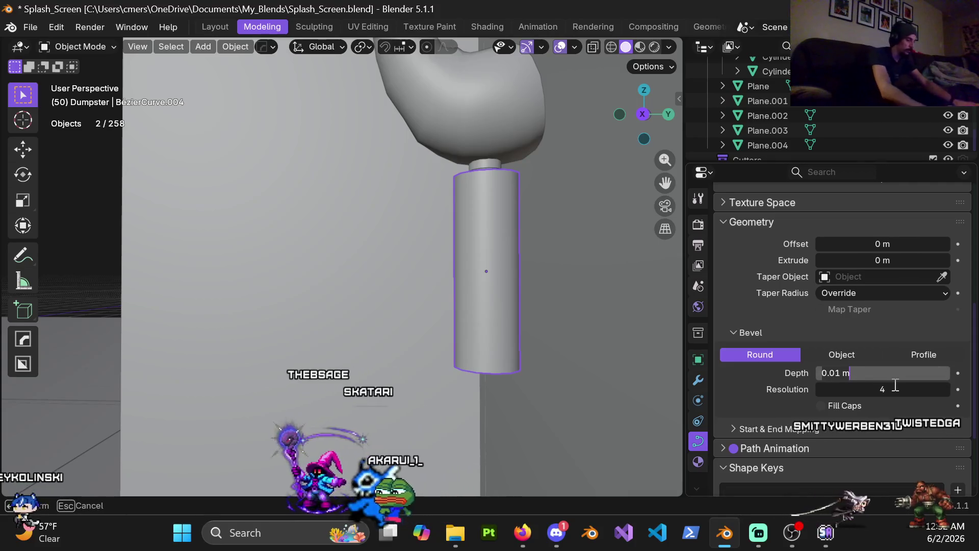
pyautogui.press('BackSpace')
pyautogui.write('.0')
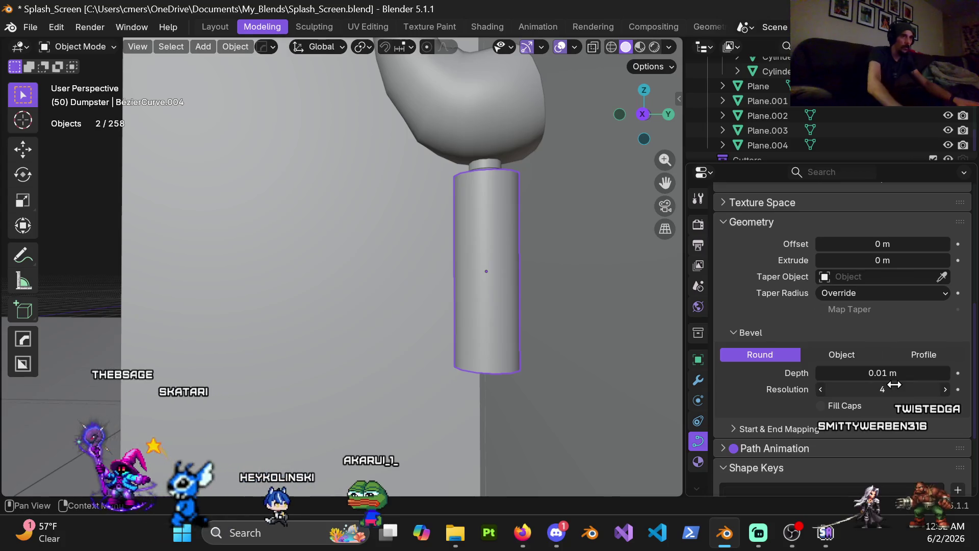
pyautogui.click(886, 372)
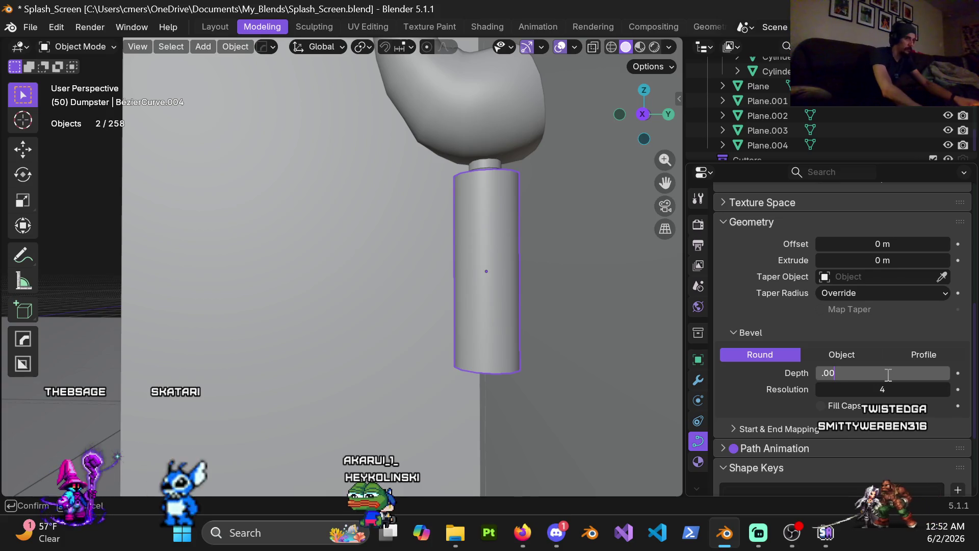
pyautogui.write('2')
pyautogui.press('Return')
# Orbit around the phone and switch the cord into edit mode
pyautogui.moveTo(480, 185)
pyautogui.mouseDown(button='middle')
pyautogui.moveTo(589, 151)
pyautogui.moveTo(598, 197)
pyautogui.moveTo(472, 266)
pyautogui.moveTo(388, 293)
pyautogui.mouseUp(button='middle')
pyautogui.hotkey('ctrl', 'Tab')
pyautogui.click(411, 301)
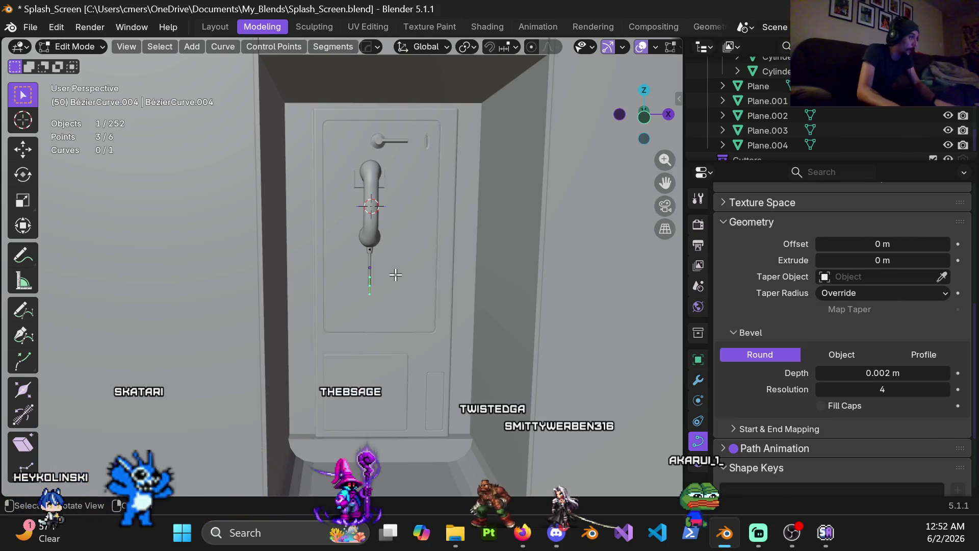
# Leave the cord's point editing for Object Mode and select Plane.003 in the Outliner
pyautogui.moveTo(405, 300); pyautogui.dragTo(375, 266, button='middle')
pyautogui.hotkey('ctrl', 'Tab')
pyautogui.click(314, 277)
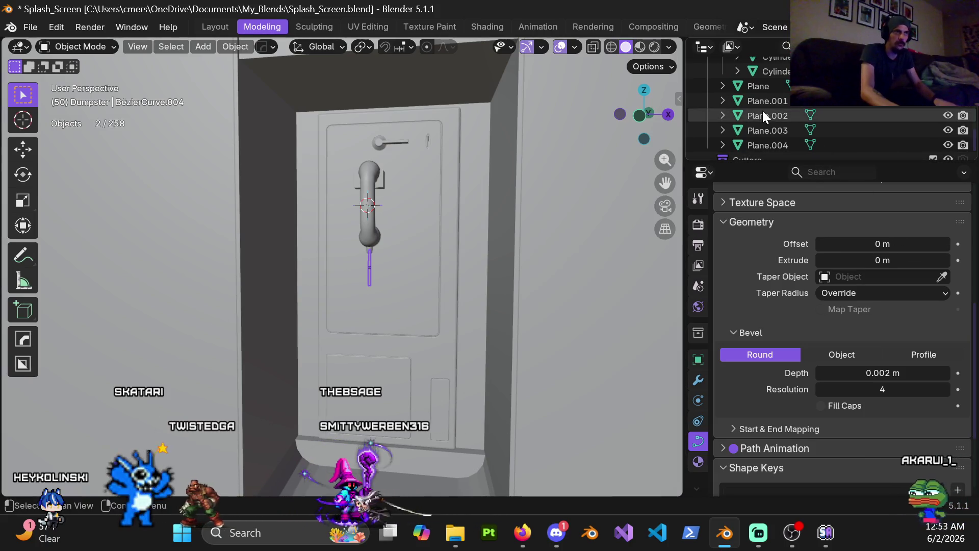
pyautogui.click(769, 130)
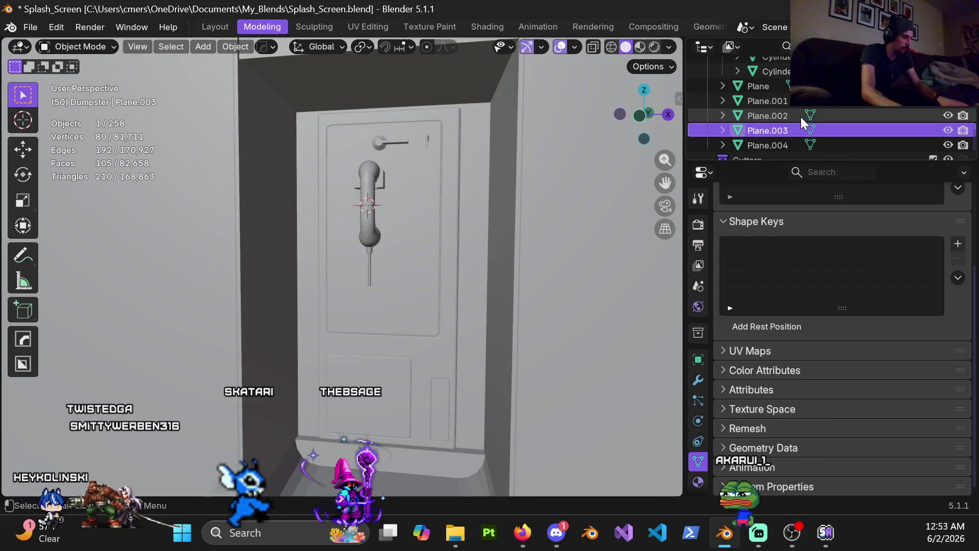
pyautogui.scroll(-1, 794, 123)
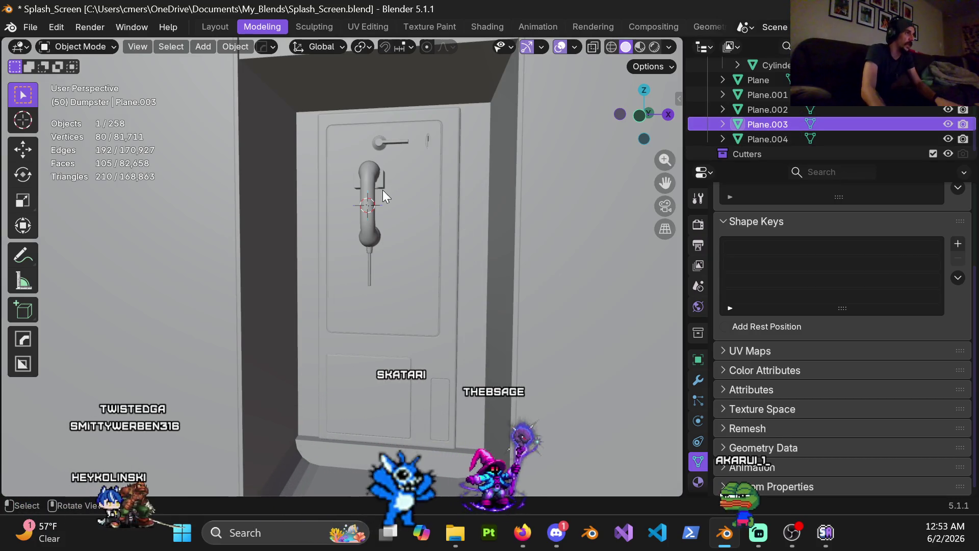
# Select the handset body Circle.001 and reveal it in the Outliner
pyautogui.click(371, 230)
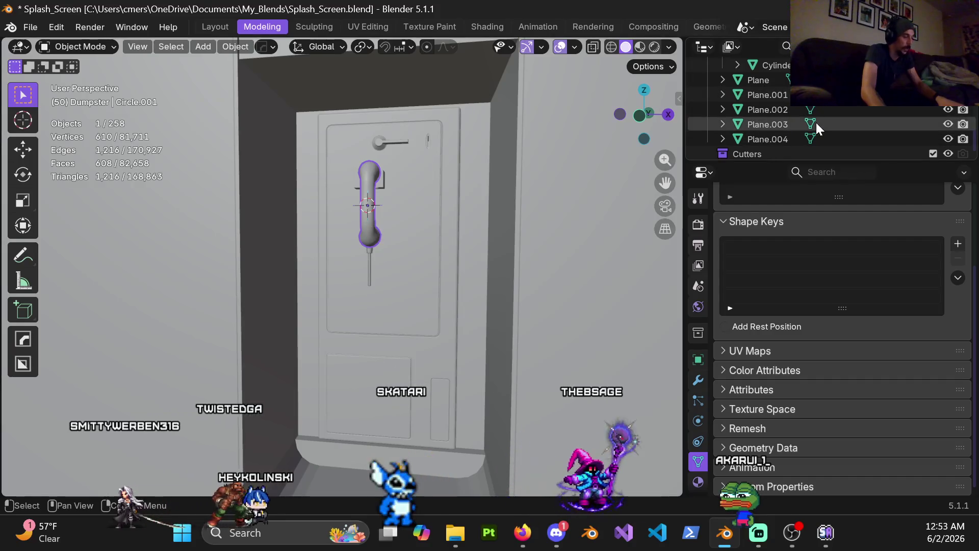
pyautogui.press('KP_Decimal')
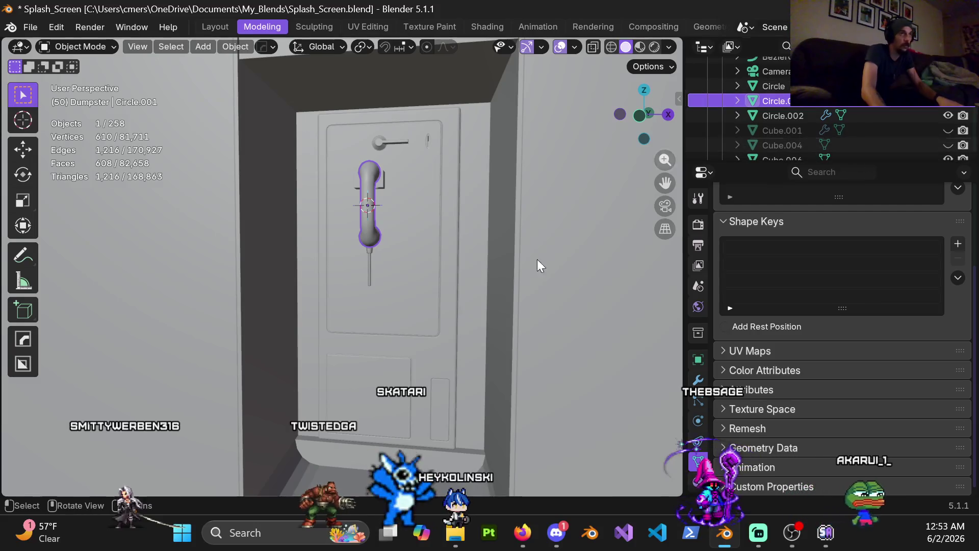
pyautogui.scroll(4, 369, 269)
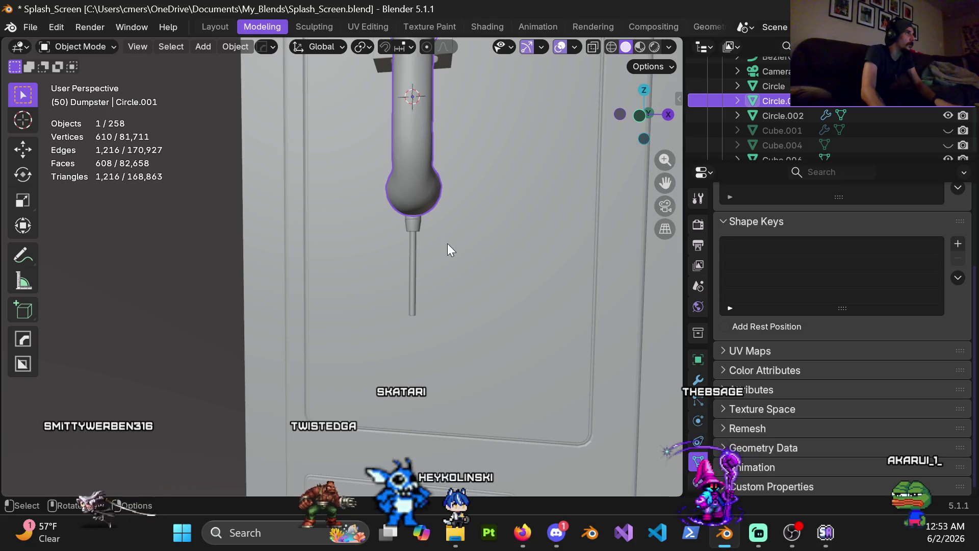
# Keep Median Point pivot and Global orientation, then isolate the handset in local view
pyautogui.press('.')
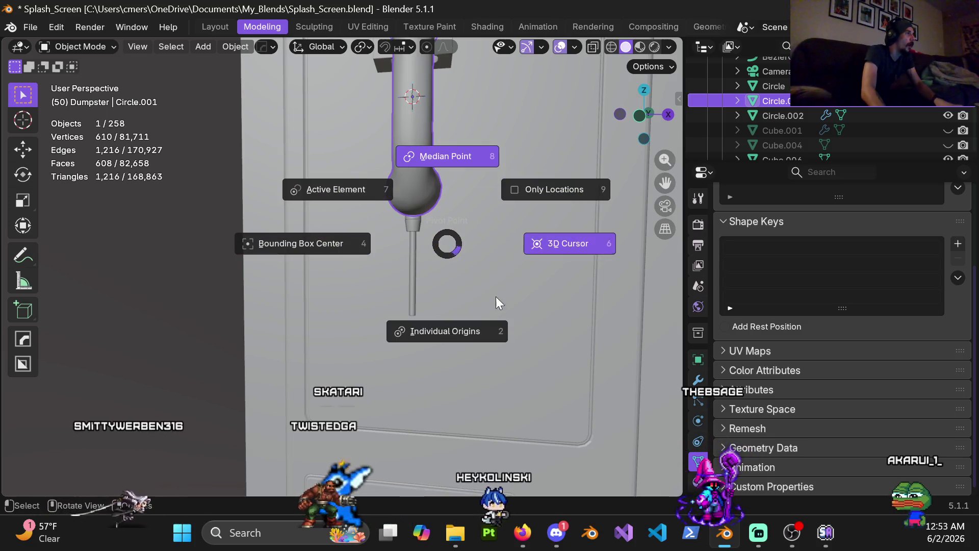
pyautogui.click(467, 163)
pyautogui.press(',')
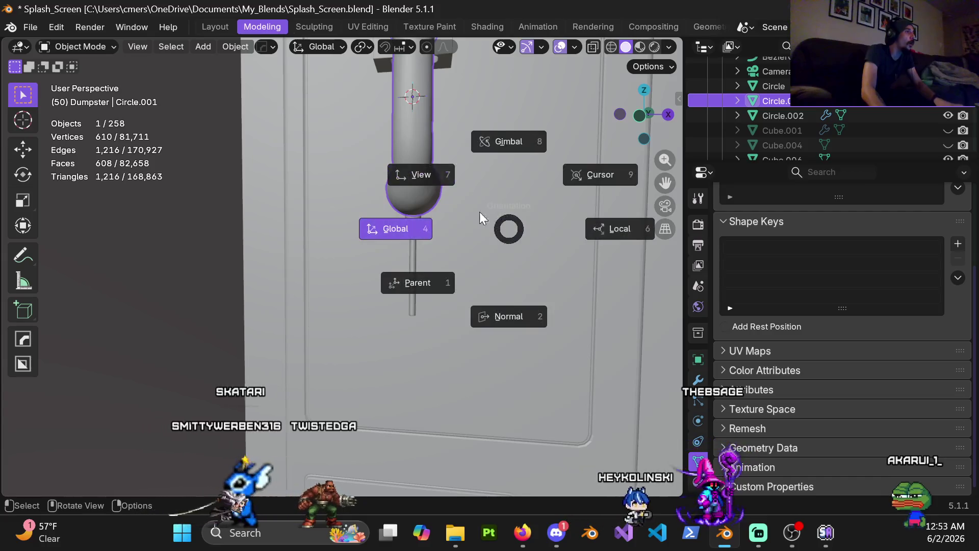
pyautogui.click(401, 228)
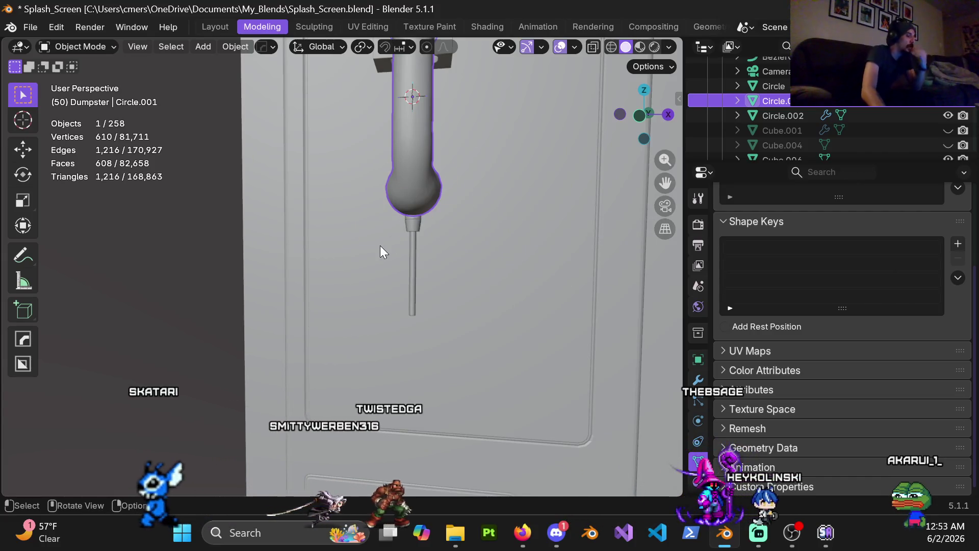
pyautogui.press(',')
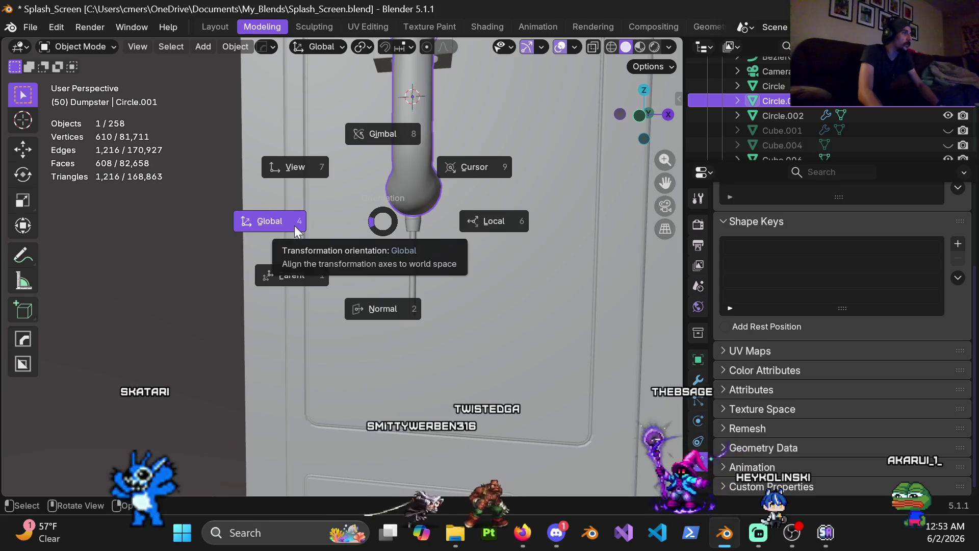
pyautogui.click(294, 225)
pyautogui.press(',')
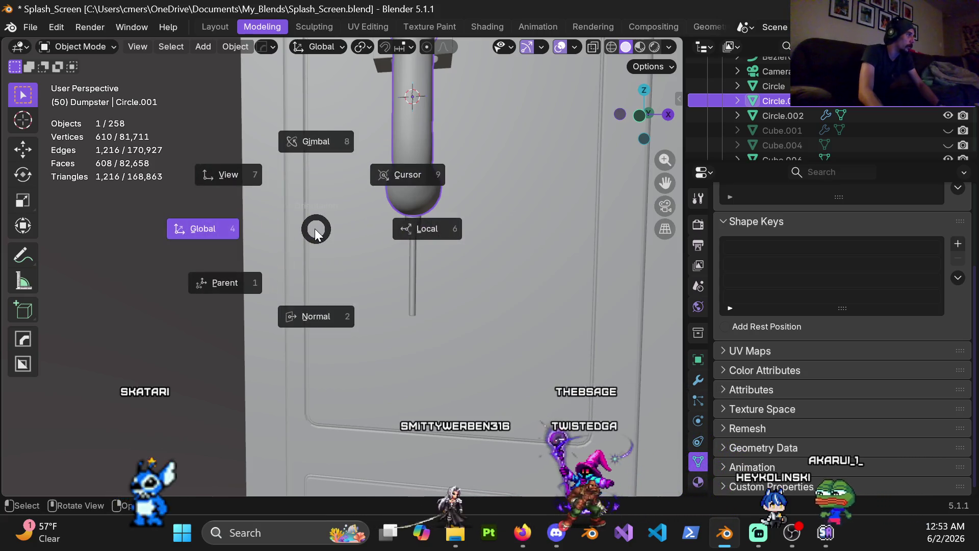
pyautogui.press('.')
pyautogui.click(317, 233)
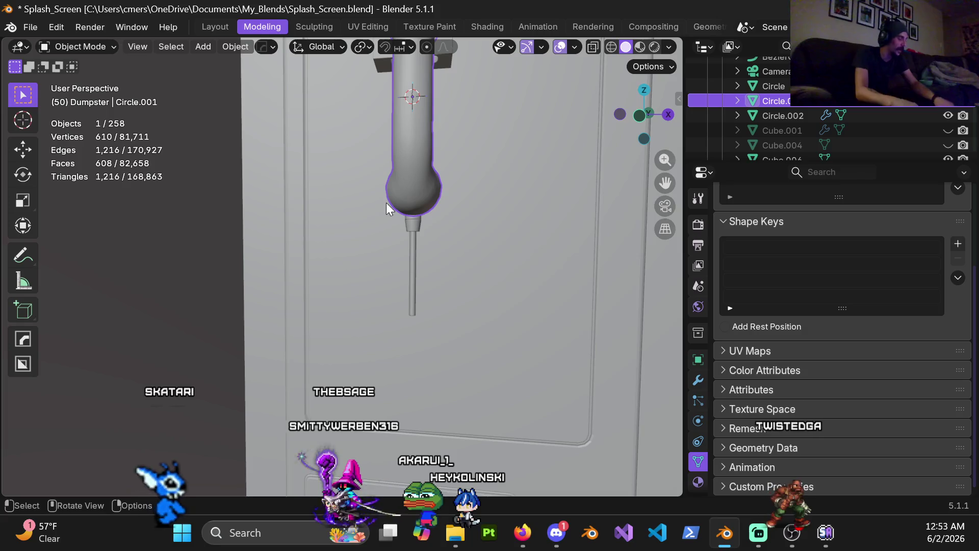
pyautogui.press('KP_Divide')
pyautogui.moveTo(408, 262); pyautogui.dragTo(331, 257, button='middle')
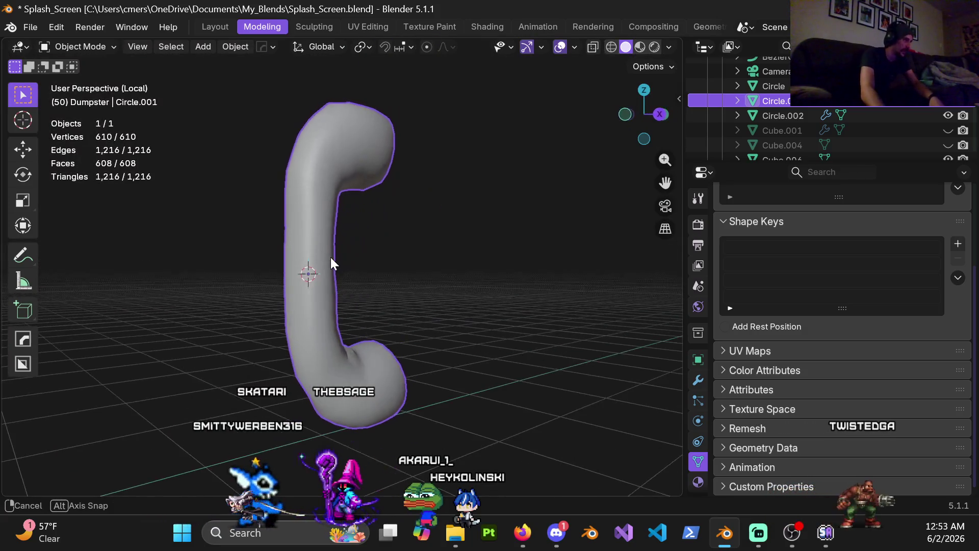
pyautogui.press('KP_Divide')
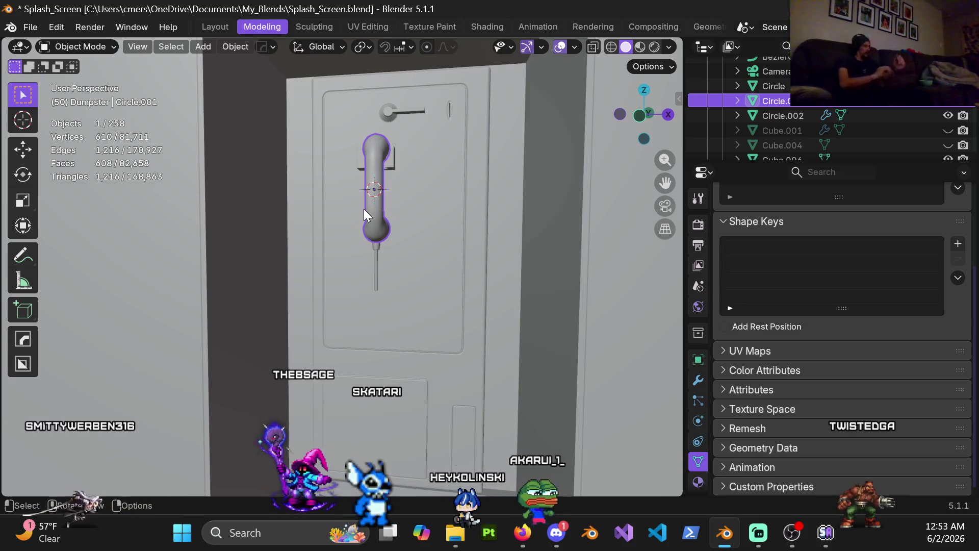
pyautogui.press('KP_Divide')
pyautogui.moveTo(339, 183)
pyautogui.mouseDown(button='middle')
pyautogui.moveTo(192, 206)
pyautogui.moveTo(204, 178)
pyautogui.mouseUp(button='middle')
pyautogui.press('KP_Divide')
pyautogui.moveTo(343, 366)
pyautogui.mouseDown(button='middle')
pyautogui.moveTo(386, 234)
pyautogui.moveTo(408, 273)
pyautogui.moveTo(399, 255)
pyautogui.moveTo(588, 208)
pyautogui.moveTo(396, 255)
pyautogui.mouseUp(button='middle')
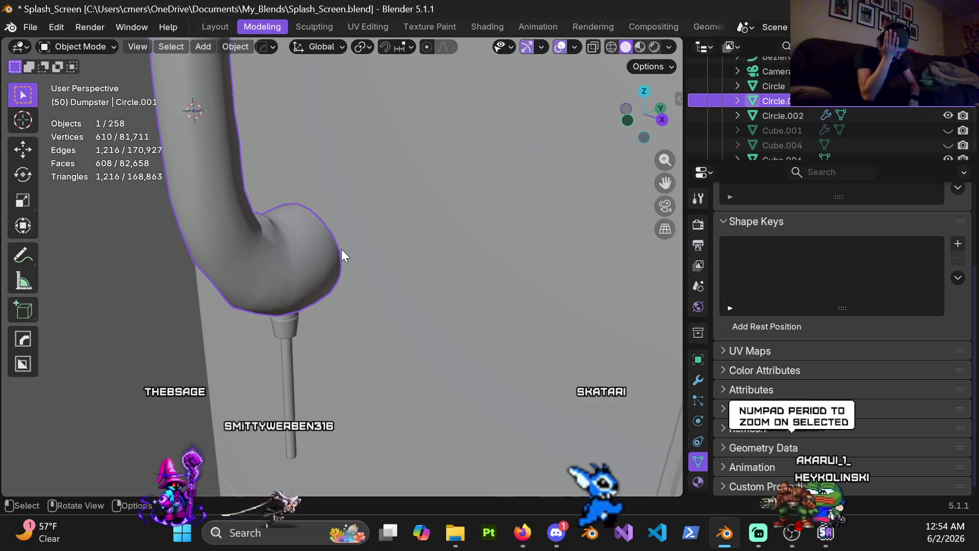
pyautogui.moveTo(342, 249)
pyautogui.mouseDown(button='middle')
pyautogui.moveTo(310, 280)
pyautogui.moveTo(320, 310)
pyautogui.moveTo(394, 269)
pyautogui.moveTo(391, 320)
pyautogui.mouseUp(button='middle')
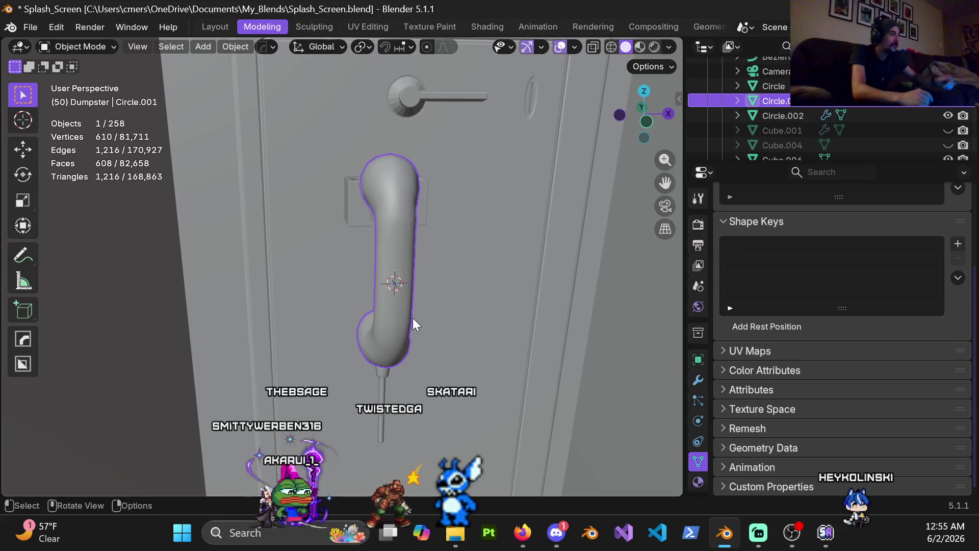
# Add the cord curve to the selection and enter its point editing
pyautogui.keyDown('shift'); pyautogui.moveTo(396, 321); pyautogui.dragTo(394, 164, button='middle'); pyautogui.keyUp('shift')
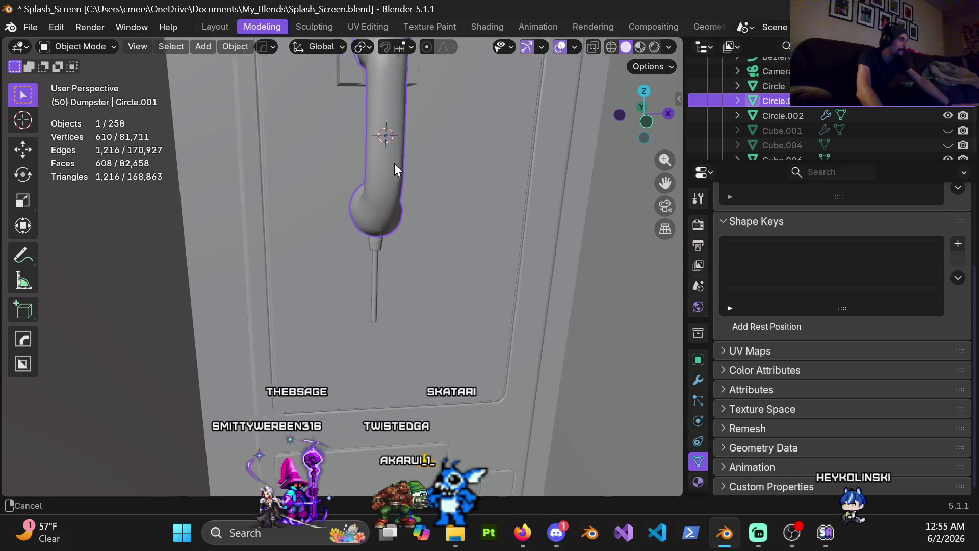
pyautogui.keyDown('shift'); pyautogui.click(390, 289); pyautogui.keyUp('shift')
pyautogui.moveTo(387, 292)
pyautogui.mouseDown(button='middle')
pyautogui.moveTo(363, 263)
pyautogui.moveTo(376, 280)
pyautogui.mouseUp(button='middle')
pyautogui.press('Tab')
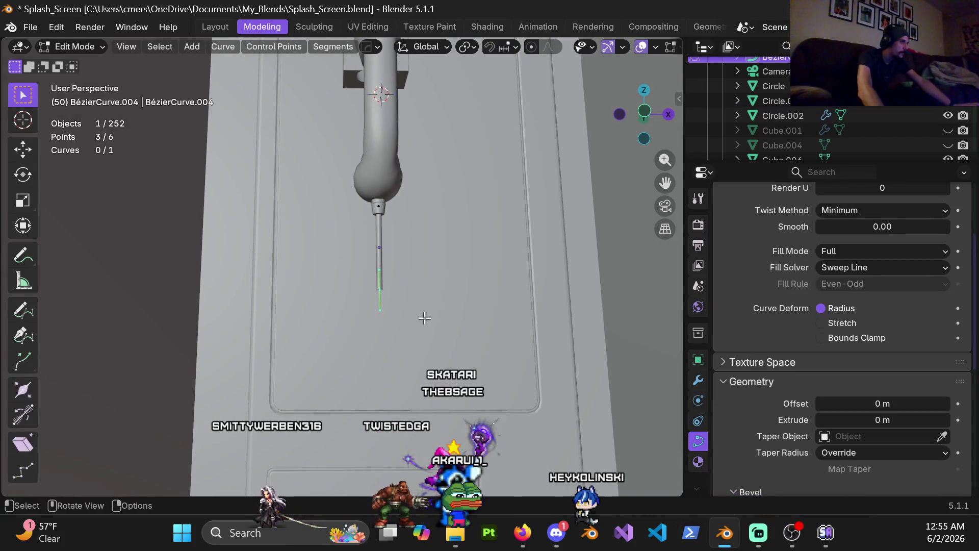
# Switch to Front Orthographic view and start moving the cord points, then cancel so it stays straight
pyautogui.moveTo(431, 321); pyautogui.dragTo(436, 323, button='middle')
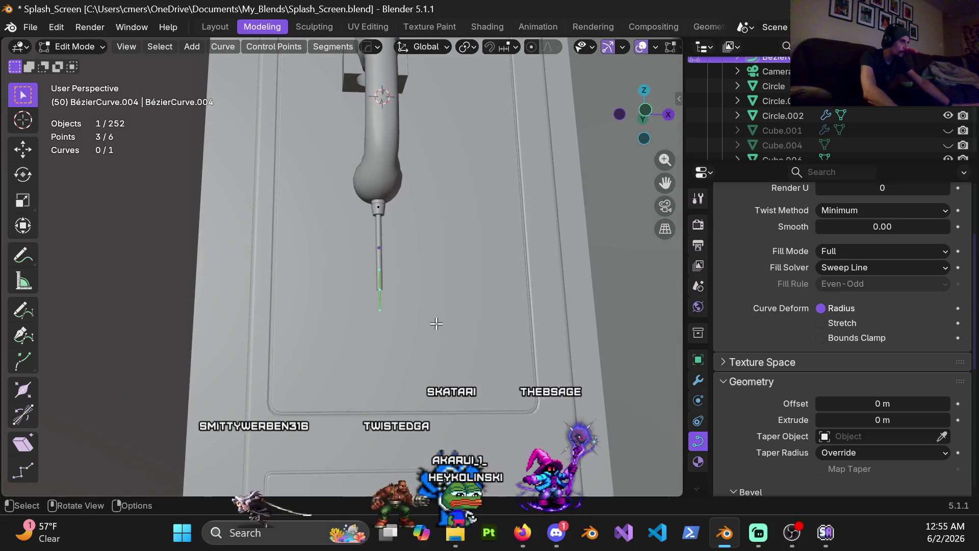
pyautogui.press('KP_3')
pyautogui.press('KP_1')
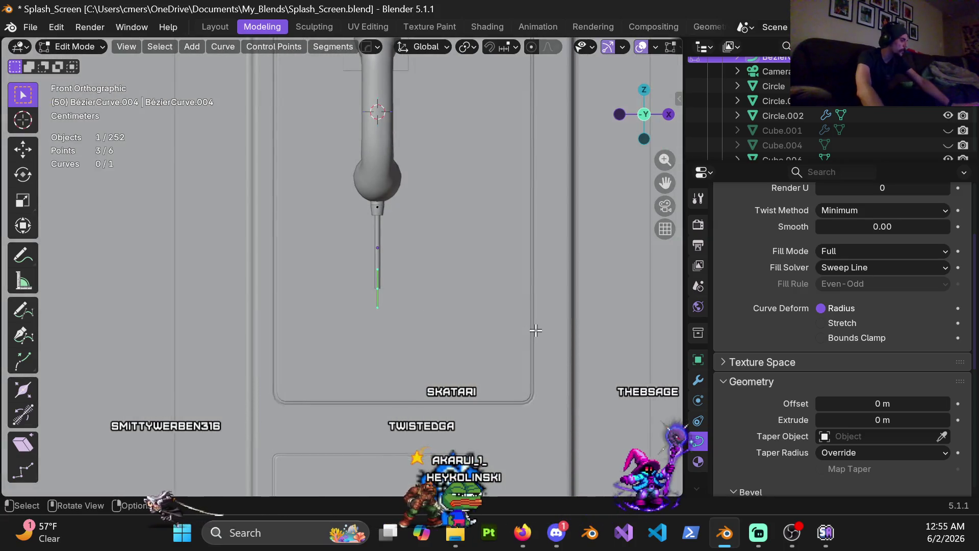
pyautogui.press('g')
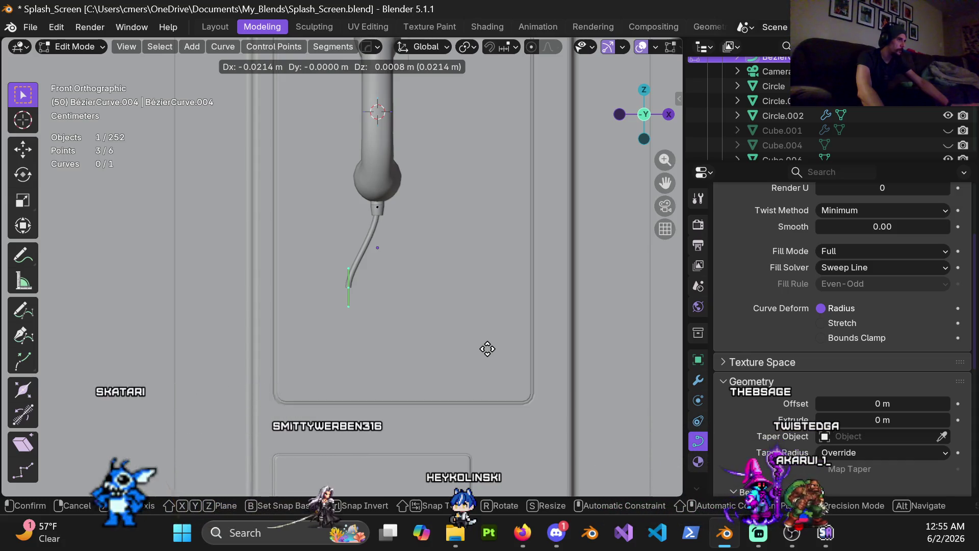
pyautogui.rightClick(490, 347)
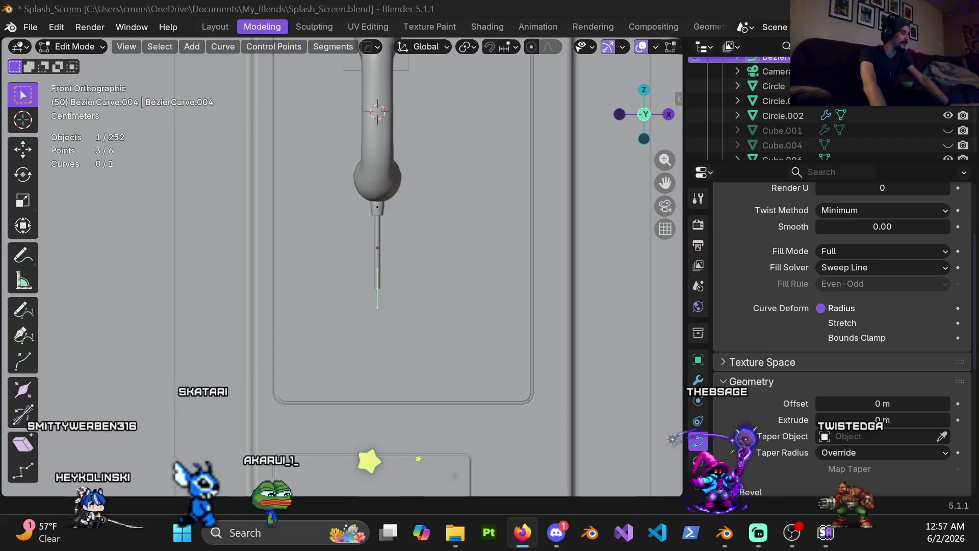
# Zoom in on the cord and toggle its curve between Edit and Object Mode, ending in Object Mode
pyautogui.scroll(2, 379, 261)
pyautogui.scroll(2, 388, 258)
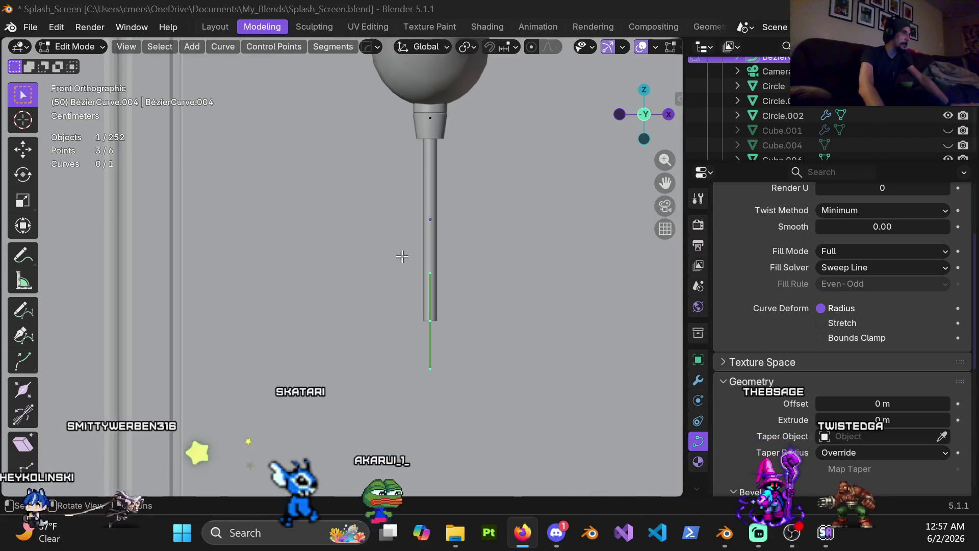
pyautogui.keyDown('shift'); pyautogui.moveTo(411, 186); pyautogui.dragTo(359, 247, button='middle'); pyautogui.keyUp('shift')
pyautogui.hotkey('ctrl', 'Tab')
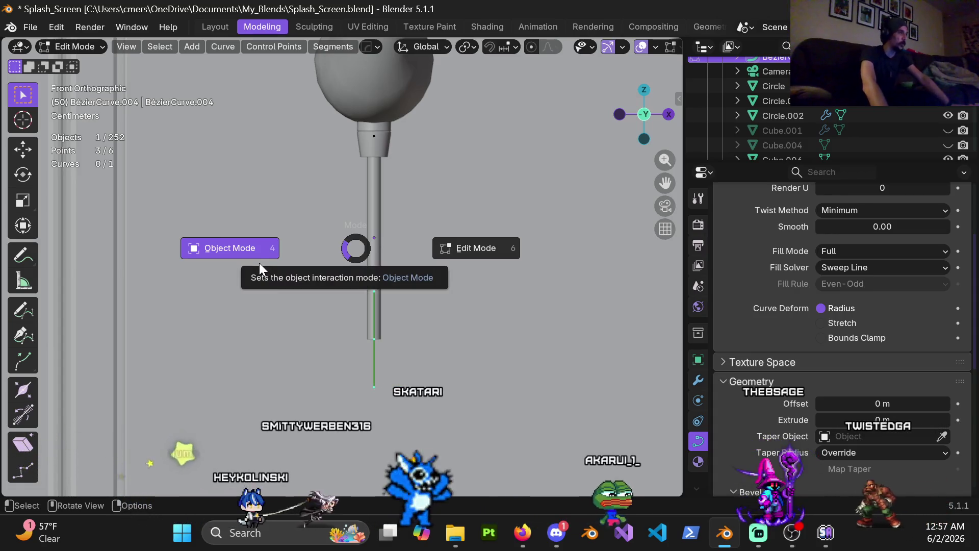
pyautogui.click(240, 260)
pyautogui.hotkey('ctrl', 'Tab')
pyautogui.click(401, 269)
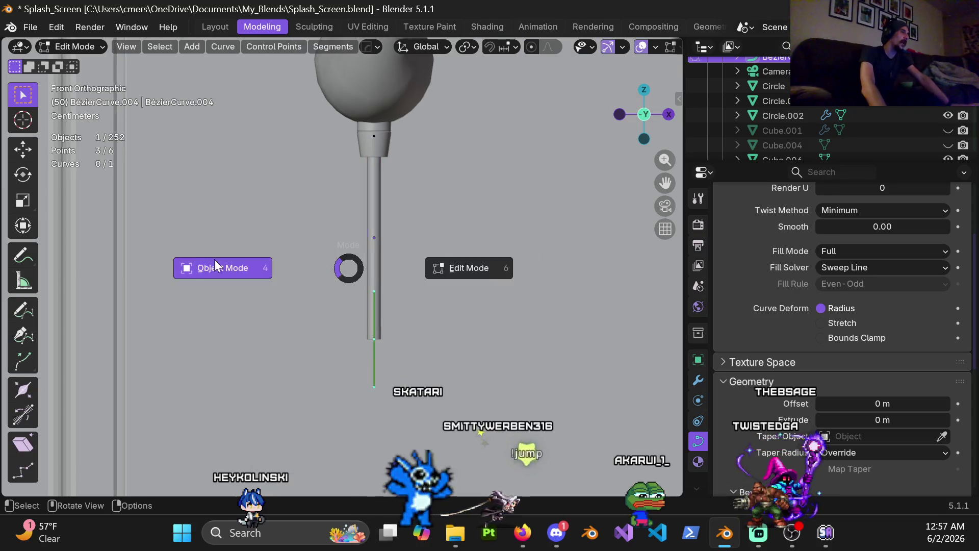
pyautogui.click(215, 262)
# Duplicate the cord curve in place and hide the copy as a backup
pyautogui.hotkey('shift', 'd')
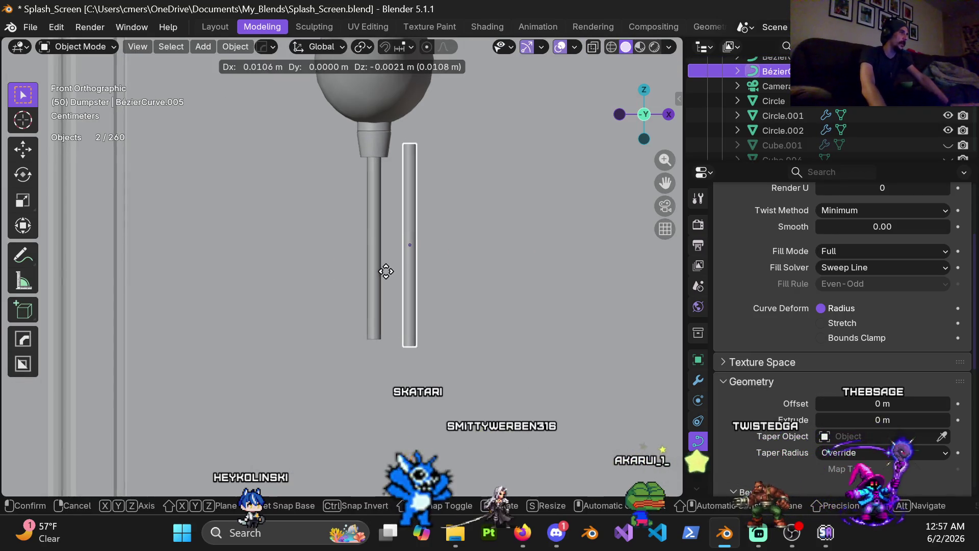
pyautogui.rightClick(385, 273)
pyautogui.press('h')
# Convert the cord BézierCurve.004 to a mesh and enter Edit Mode on it
pyautogui.click(375, 265)
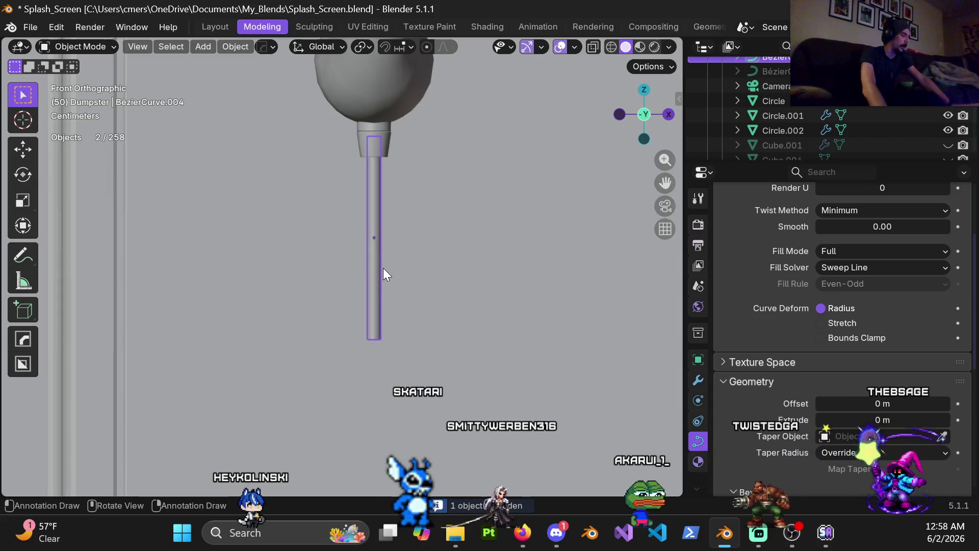
pyautogui.rightClick(334, 250)
pyautogui.moveTo(334, 248)
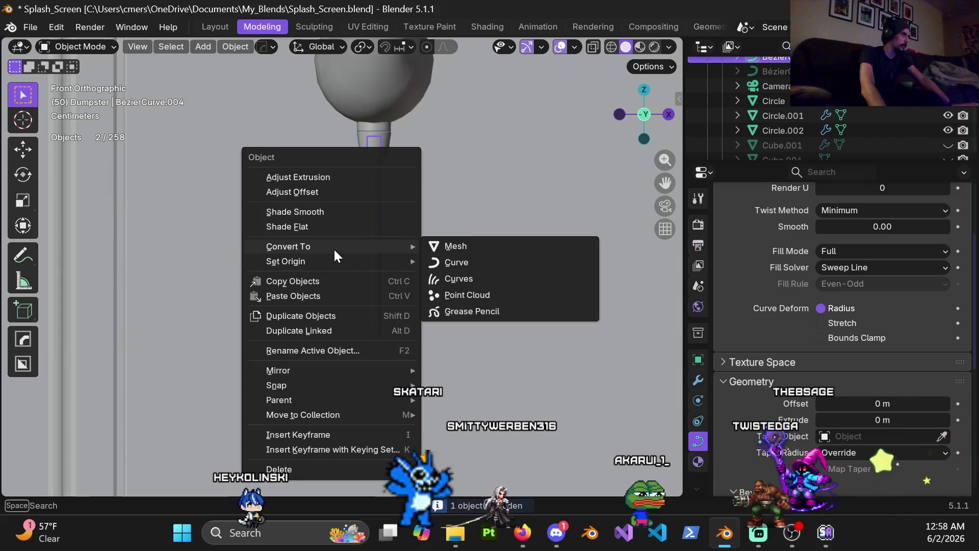
pyautogui.click(488, 249)
pyautogui.hotkey('ctrl', 'Tab')
pyautogui.click(586, 266)
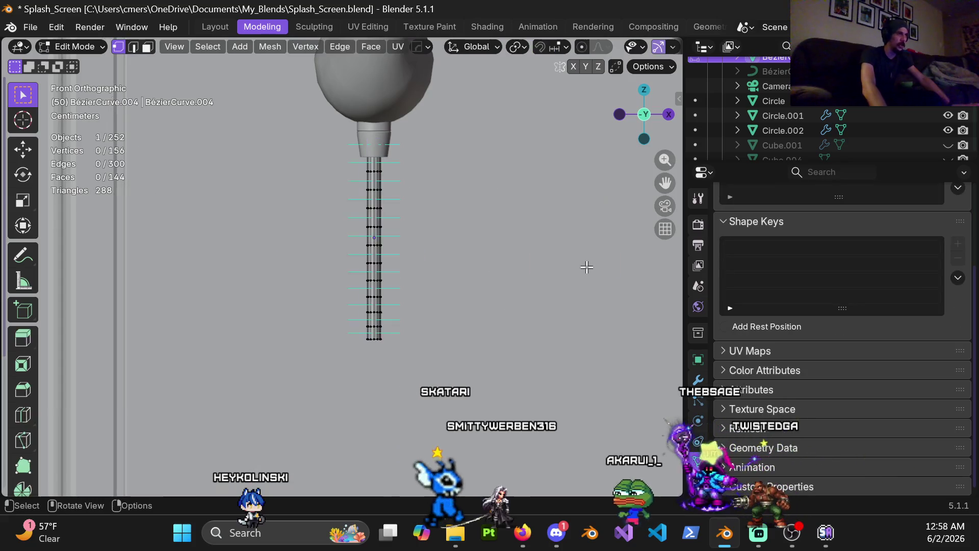
# Select an edge ring near the cord's top, undoing a trial move of it
pyautogui.scroll(4, 404, 260)
pyautogui.keyDown('shift'); pyautogui.moveTo(402, 255); pyautogui.dragTo(341, 266, button='middle'); pyautogui.keyUp('shift')
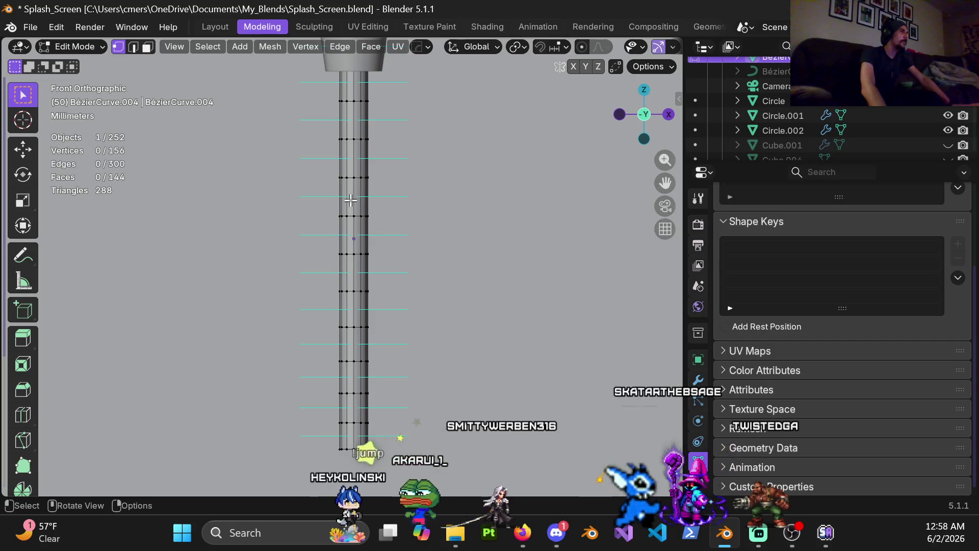
pyautogui.scroll(-2, 352, 214)
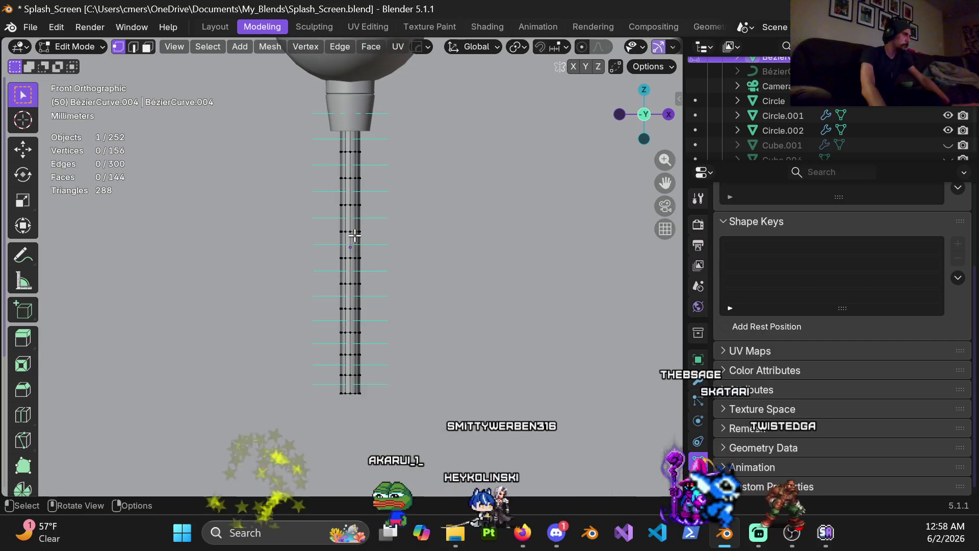
pyautogui.keyDown('alt'); pyautogui.click(354, 178); pyautogui.keyUp('alt')
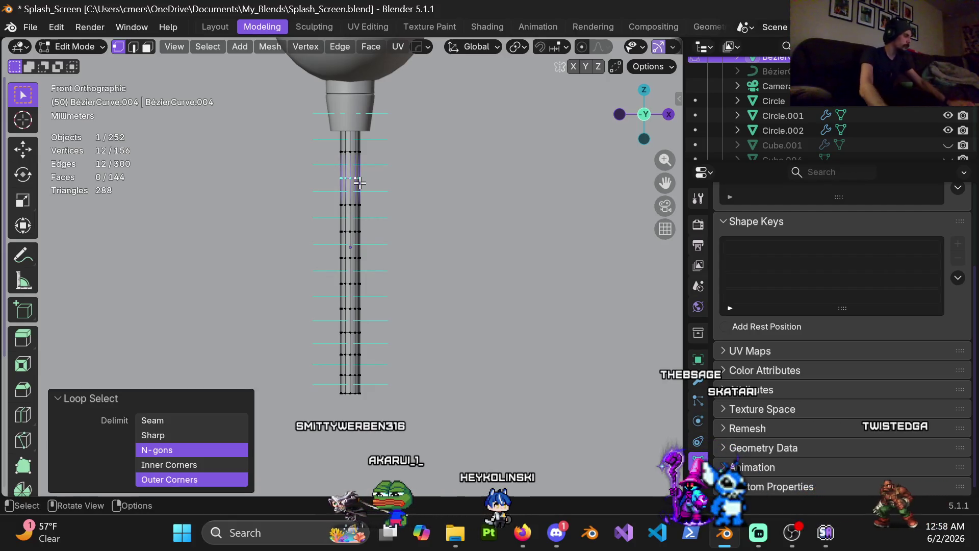
pyautogui.scroll(3, 354, 204)
pyautogui.press('g')
pyautogui.click(361, 240)
pyautogui.hotkey('ctrl', 'z')
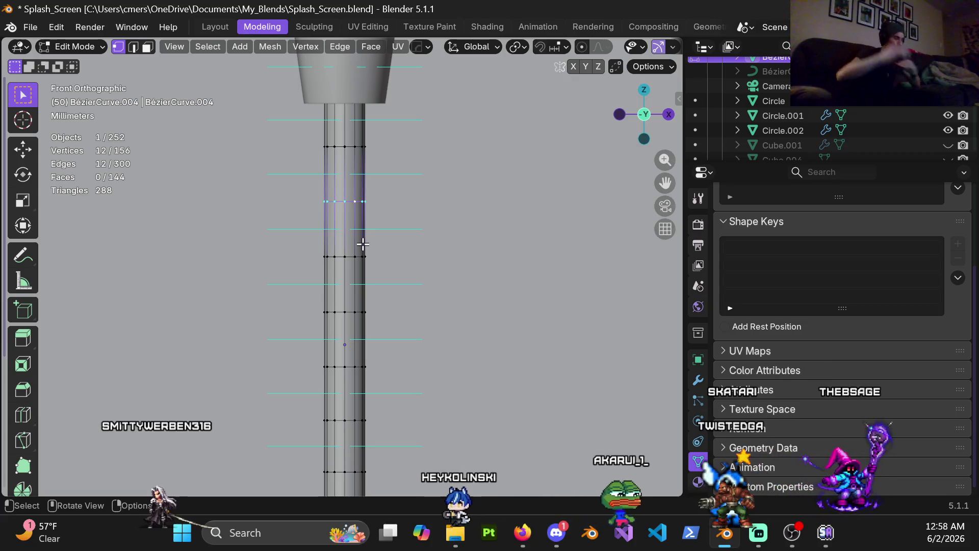
# Bevel the edge ring with 1 segment, then extrude and scale it outward to 1.155
pyautogui.hotkey('ctrl', 'b')
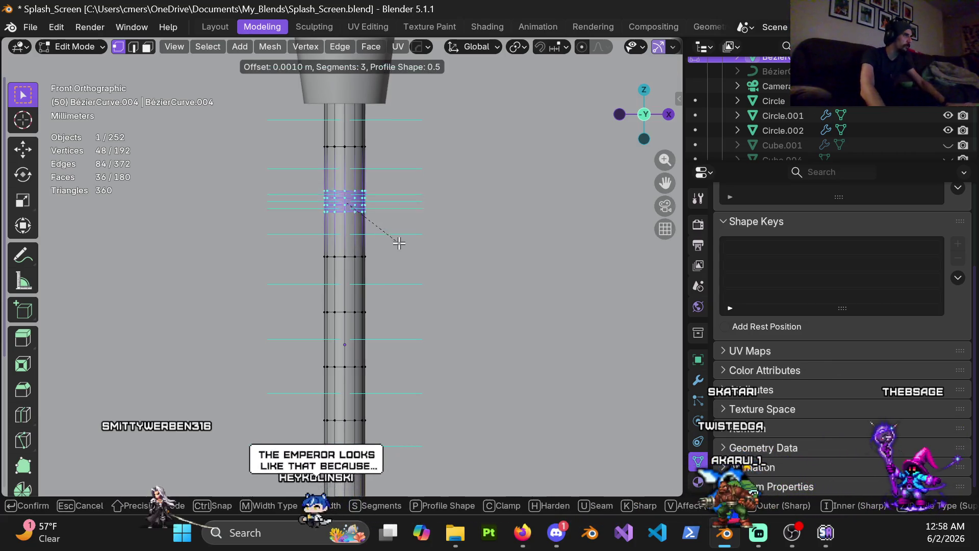
pyautogui.scroll(-2, 398, 241)
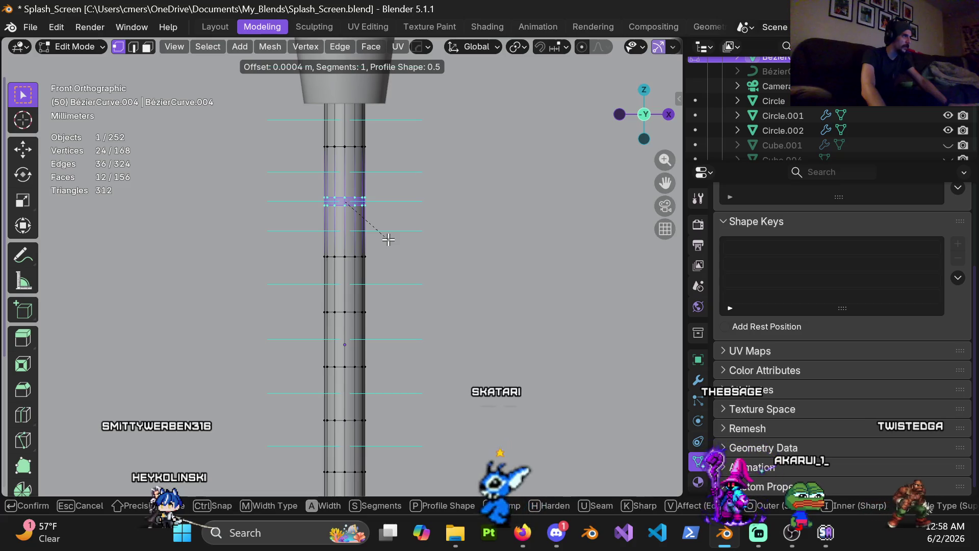
pyautogui.click(388, 239)
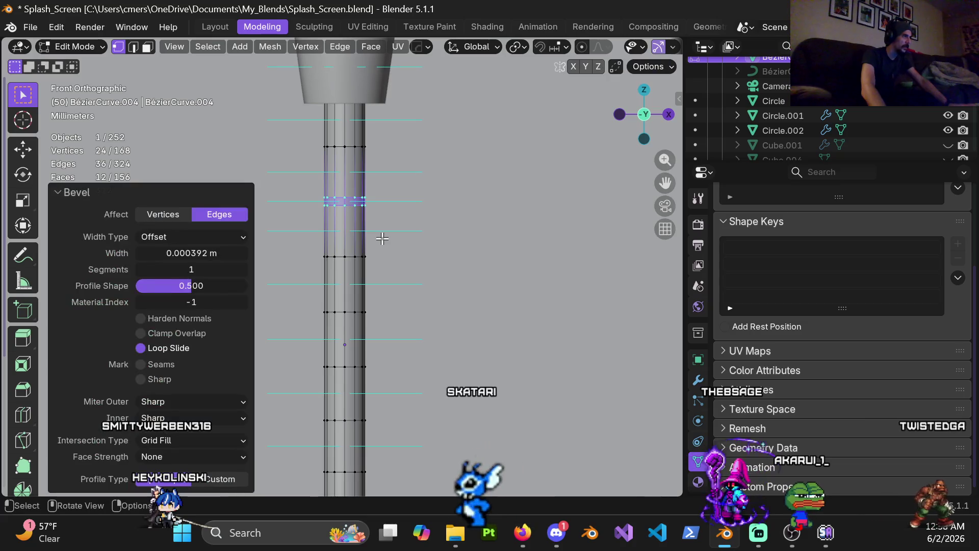
pyautogui.press('e')
pyautogui.press('s')
pyautogui.click(411, 267)
# Return to Object Mode and orbit to see the ring in perspective
pyautogui.hotkey('ctrl', 'Tab')
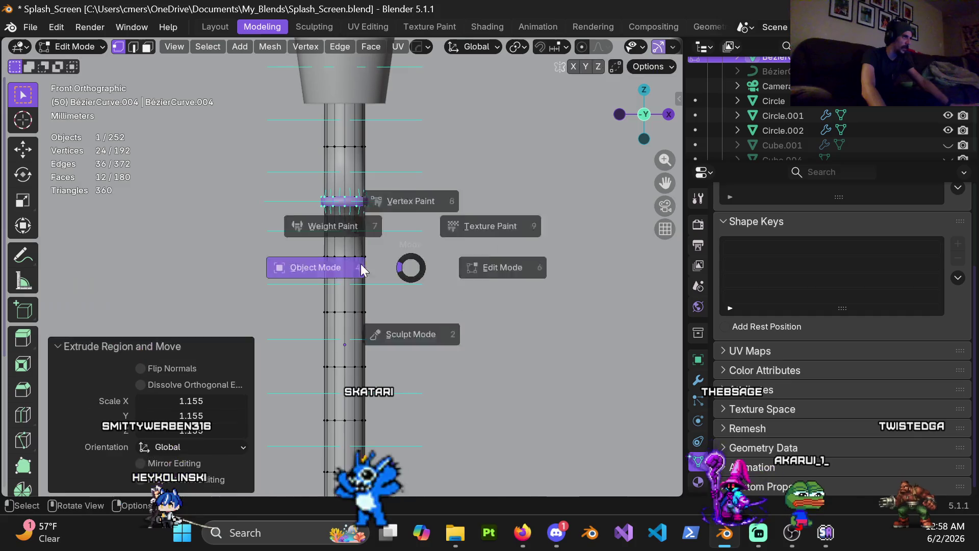
pyautogui.click(360, 264)
pyautogui.moveTo(339, 217)
pyautogui.mouseDown(button='middle')
pyautogui.moveTo(363, 237)
pyautogui.moveTo(381, 277)
pyautogui.moveTo(379, 262)
pyautogui.mouseUp(button='middle')
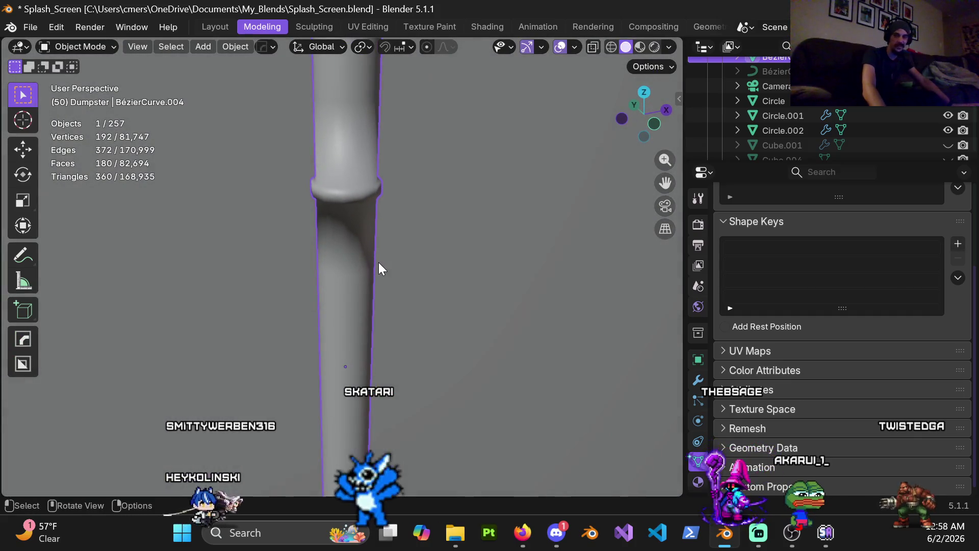
# Apply Shade Flat, then Shade Auto Smooth to the cord mesh and inspect it
pyautogui.rightClick(361, 243)
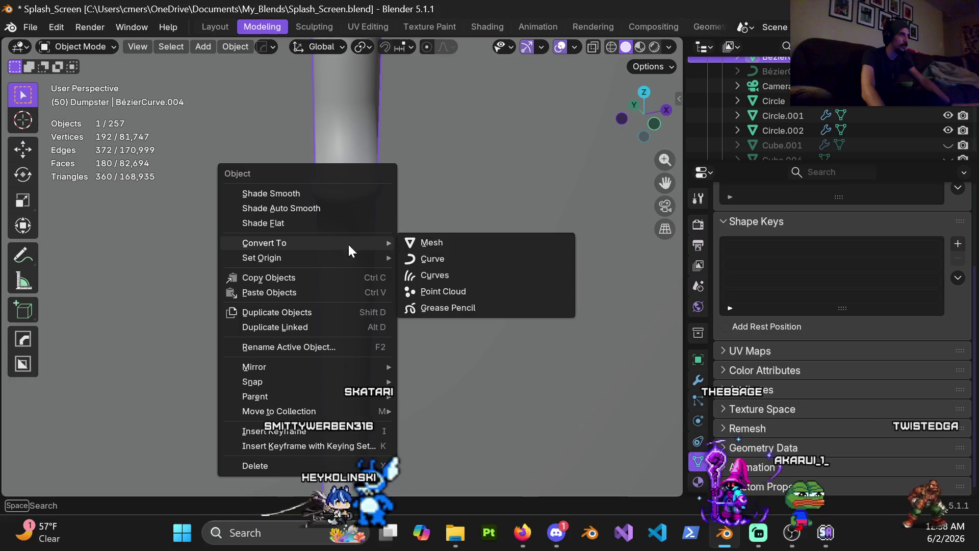
pyautogui.click(301, 224)
pyautogui.moveTo(365, 246)
pyautogui.mouseDown(button='middle')
pyautogui.moveTo(348, 185)
pyautogui.moveTo(353, 219)
pyautogui.moveTo(402, 177)
pyautogui.mouseUp(button='middle')
pyautogui.rightClick(349, 219)
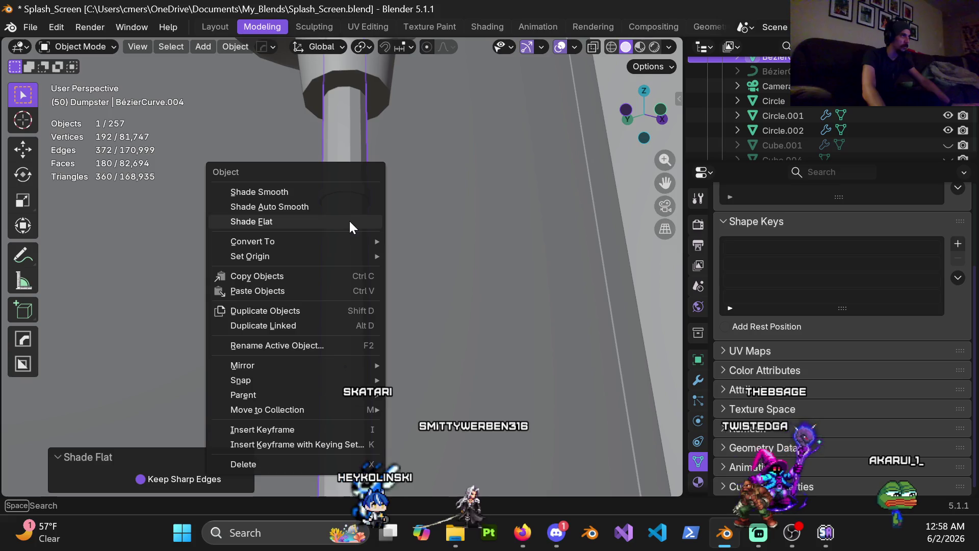
pyautogui.click(293, 206)
pyautogui.moveTo(294, 207)
pyautogui.mouseDown(button='middle')
pyautogui.moveTo(351, 201)
pyautogui.moveTo(319, 313)
pyautogui.moveTo(368, 268)
pyautogui.moveTo(391, 299)
pyautogui.moveTo(414, 272)
pyautogui.moveTo(389, 279)
pyautogui.moveTo(331, 349)
pyautogui.moveTo(394, 331)
pyautogui.moveTo(307, 292)
pyautogui.moveTo(338, 277)
pyautogui.mouseUp(button='middle')
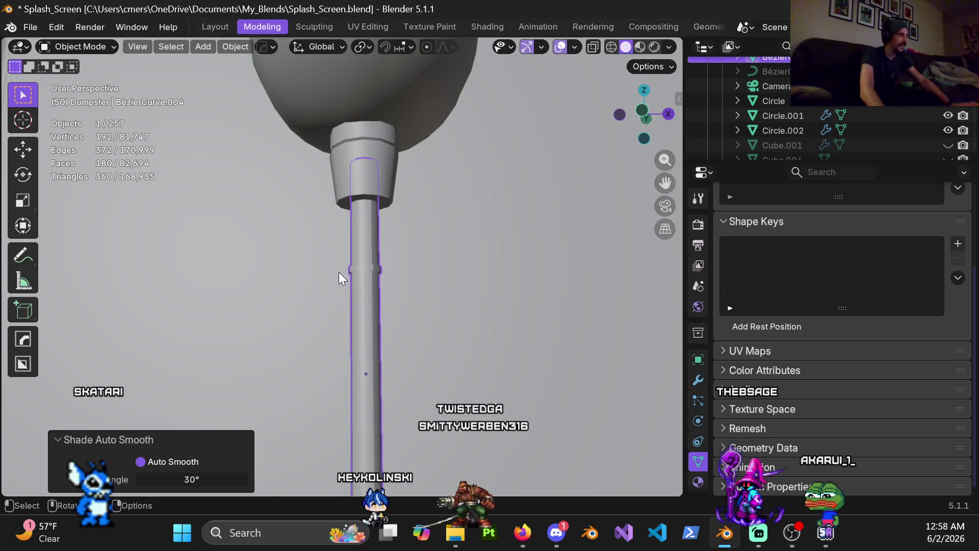
# Undo back to the plain 156-vertex tube, toggle Edit Mode, and move the Steam window aside
pyautogui.hotkey('ctrl', 'z')
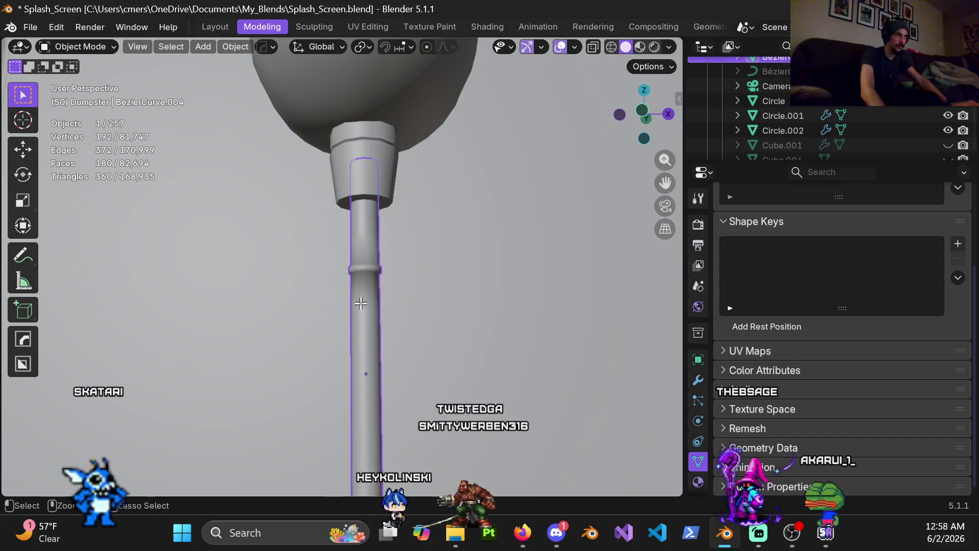
pyautogui.press('Tab')
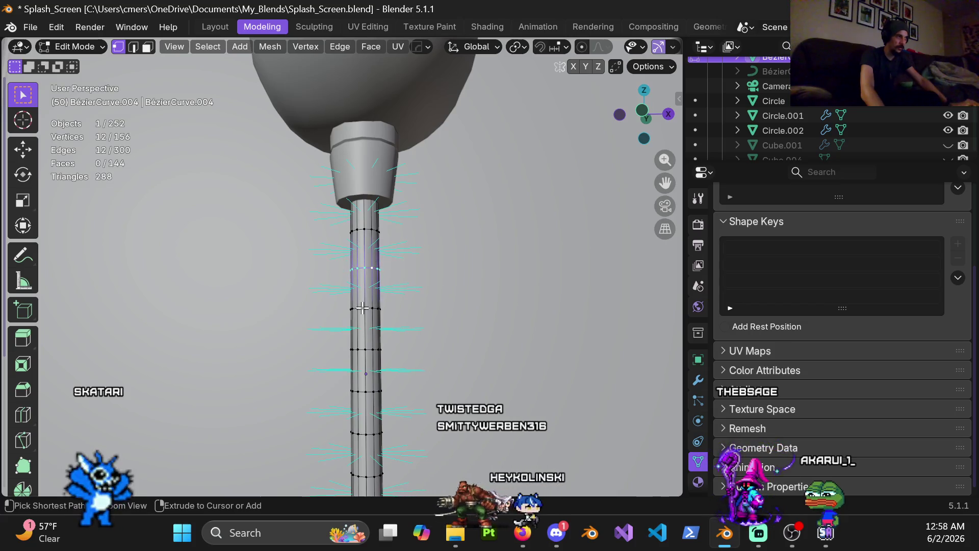
pyautogui.hotkey('ctrl', 'Tab')
pyautogui.click(258, 344)
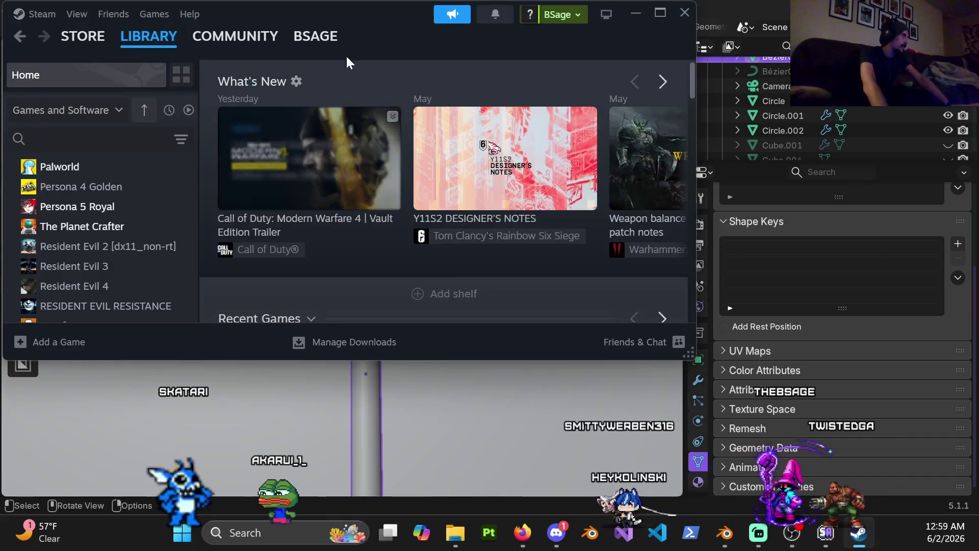
pyautogui.moveTo(391, 38); pyautogui.dragTo(650, 190)
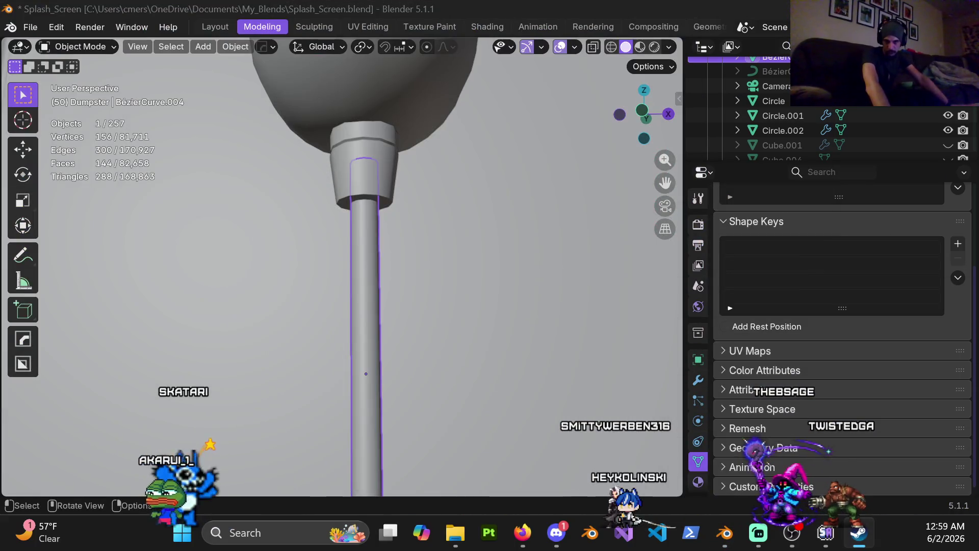
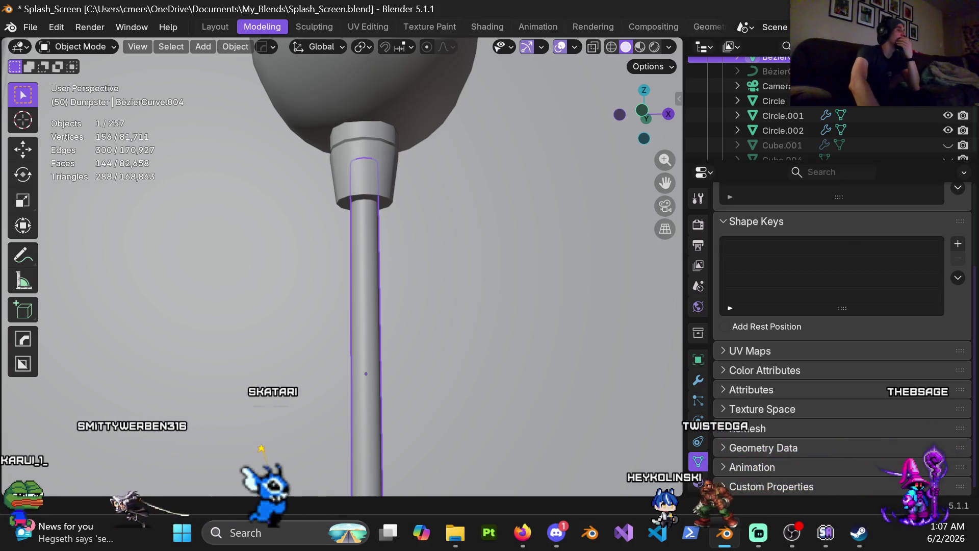
# Orbit around the pipe rod and bulb, toggling the curve into Edit Mode and back to Object Mode
pyautogui.moveTo(307, 214)
pyautogui.mouseDown(button='middle')
pyautogui.moveTo(295, 233)
pyautogui.moveTo(323, 280)
pyautogui.mouseUp(button='middle')
pyautogui.moveTo(352, 345)
pyautogui.mouseDown(button='middle')
pyautogui.moveTo(380, 282)
pyautogui.moveTo(344, 339)
pyautogui.moveTo(391, 230)
pyautogui.moveTo(371, 305)
pyautogui.mouseUp(button='middle')
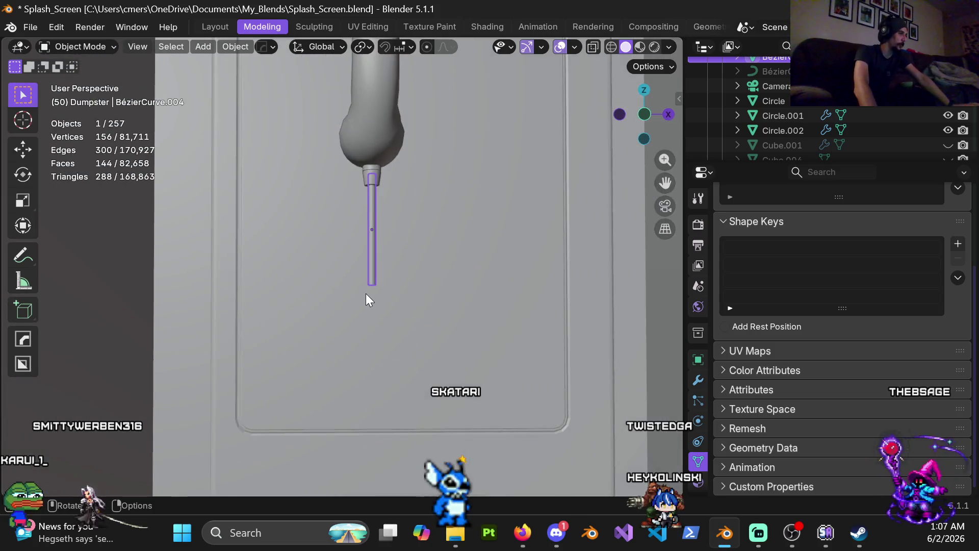
pyautogui.hotkey('ctrl', 'Tab')
pyautogui.click(462, 301)
pyautogui.hotkey('ctrl', 'Tab')
pyautogui.click(130, 284)
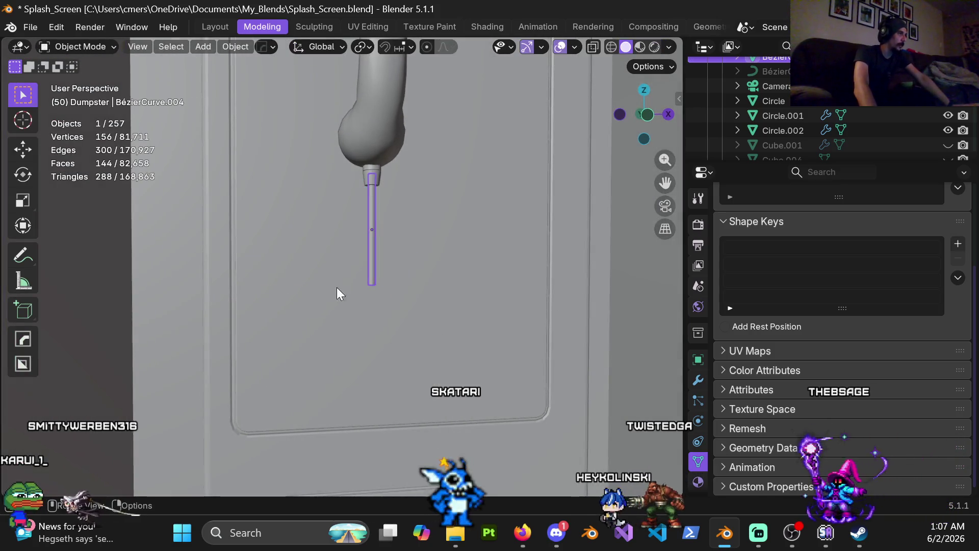
# Delete the BezierCurve.004 rod, unhide BézierCurve.005, and isolate it in Local View in Edit Mode
pyautogui.press('x')
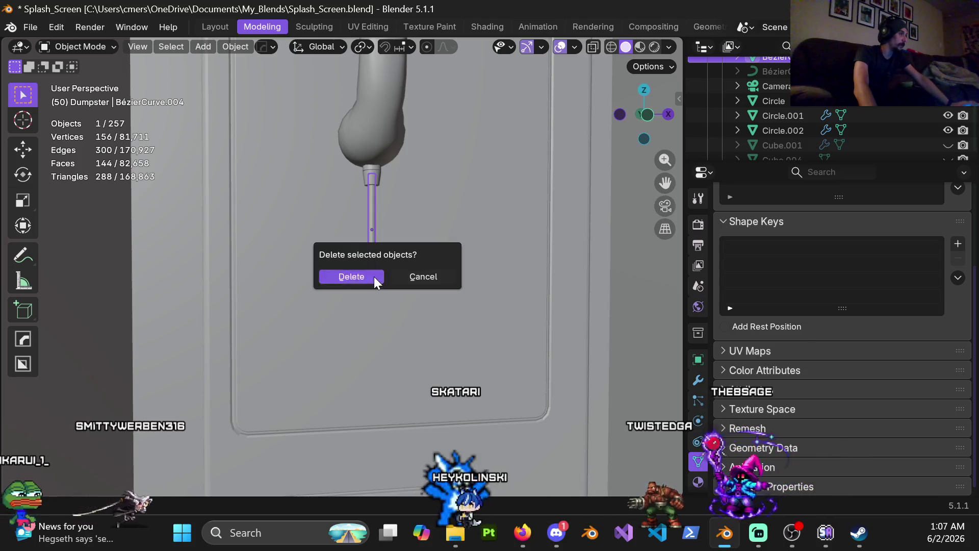
pyautogui.click(373, 276)
pyautogui.hotkey('ctrl', 'z')
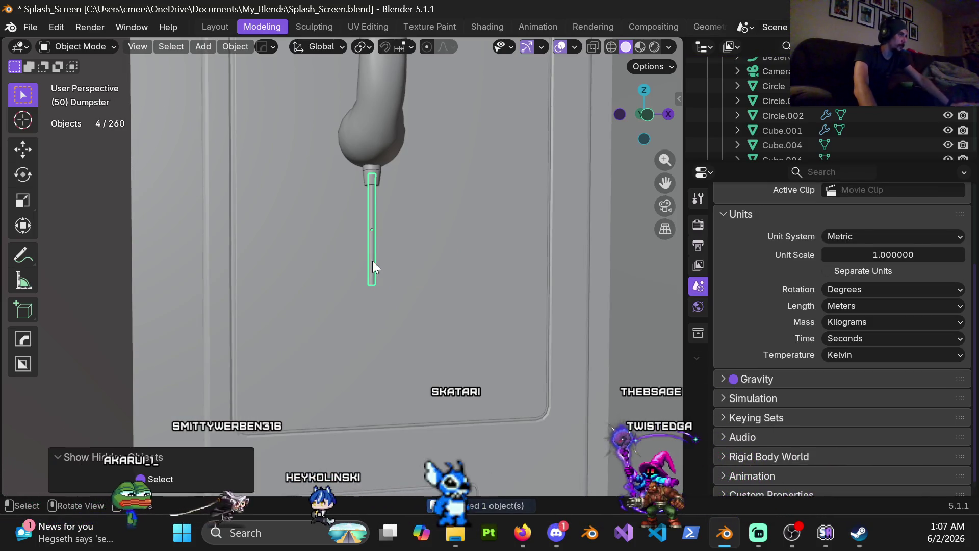
pyautogui.scroll(3, 365, 309)
pyautogui.press('Tab')
pyautogui.scroll(-4, 350, 285)
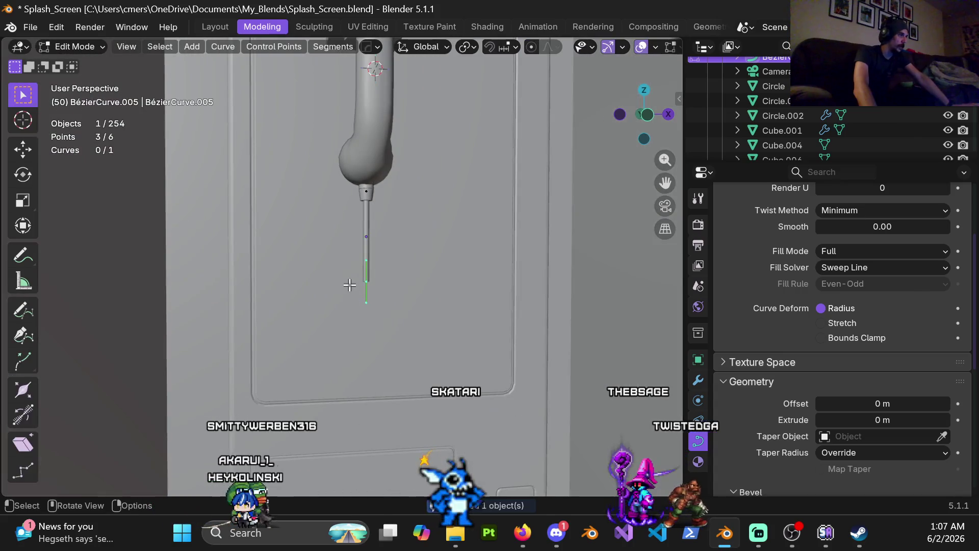
pyautogui.press('KP_Divide')
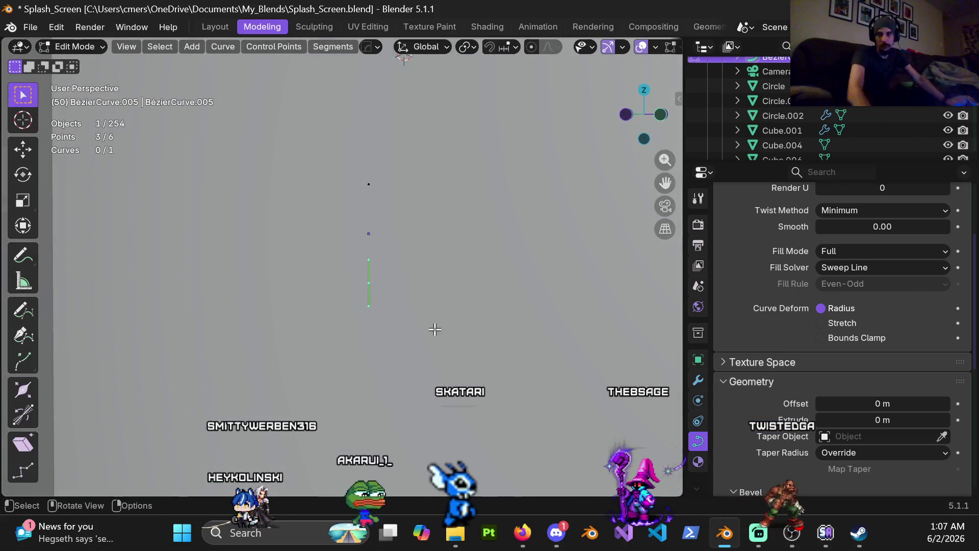